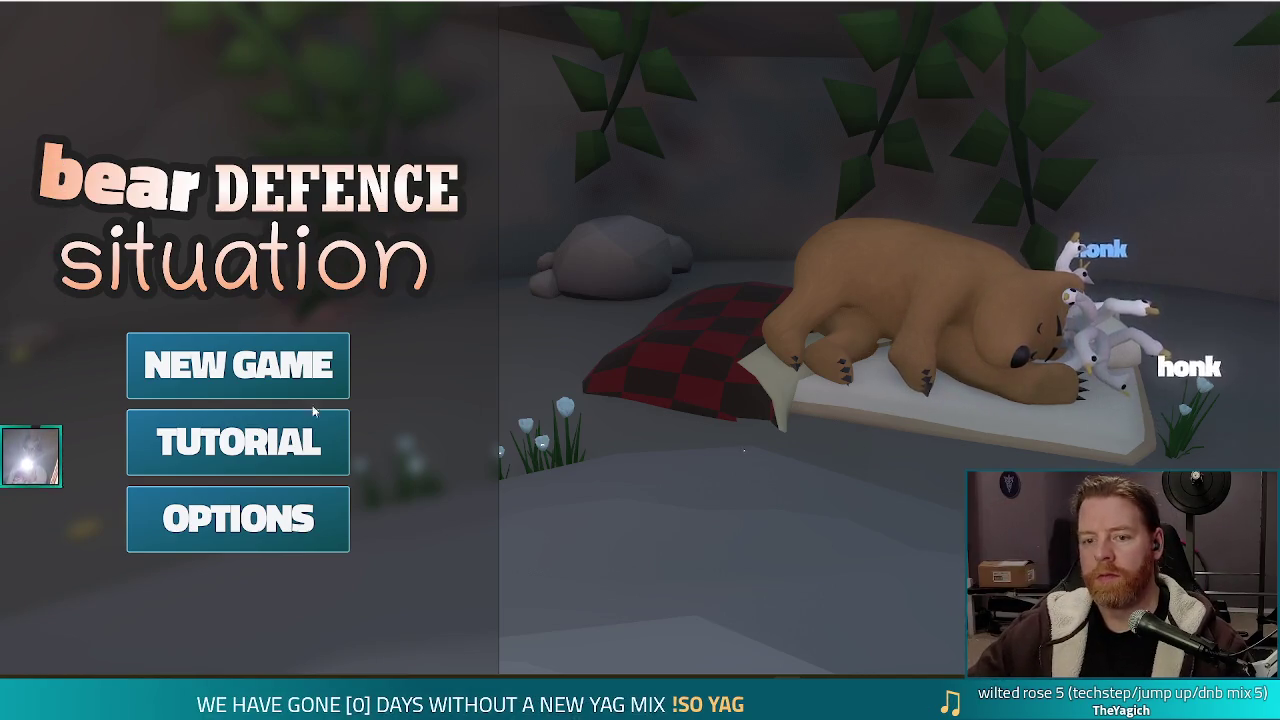
Exit fullscreen, stop the debug run and show the card scene in the 2D workspace
key(F11)
click(1008, 103)
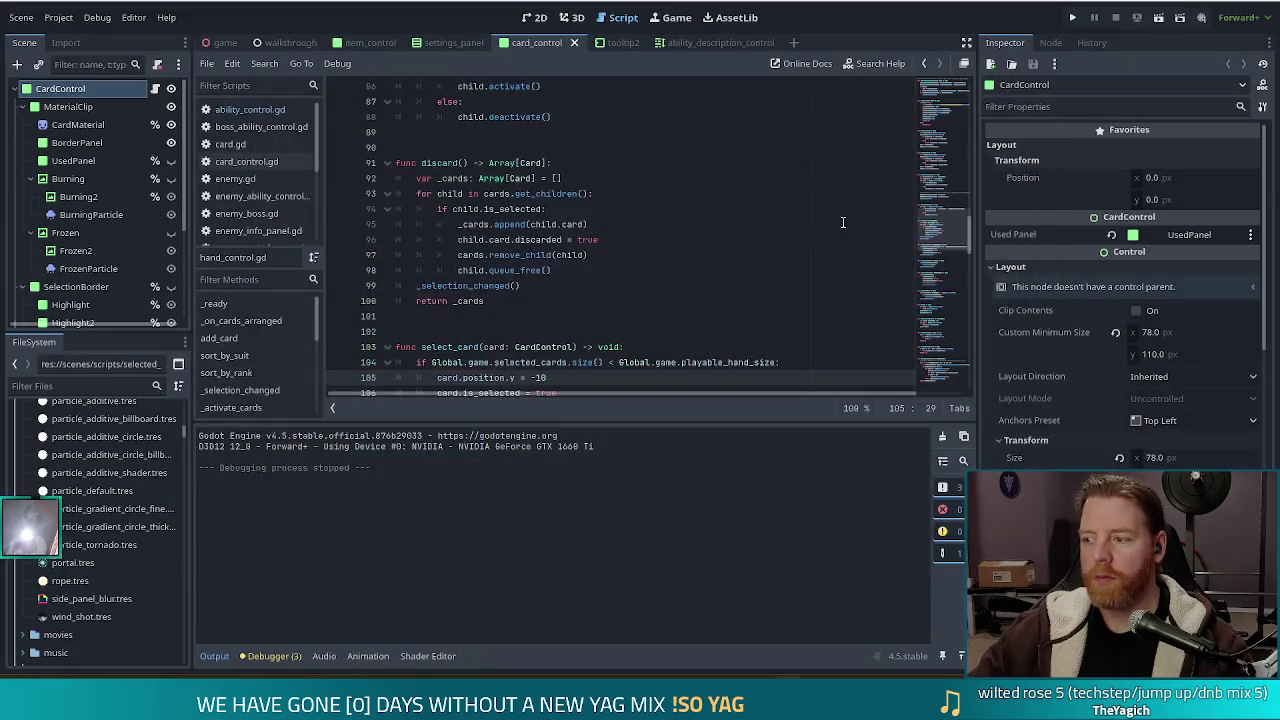
click(533, 17)
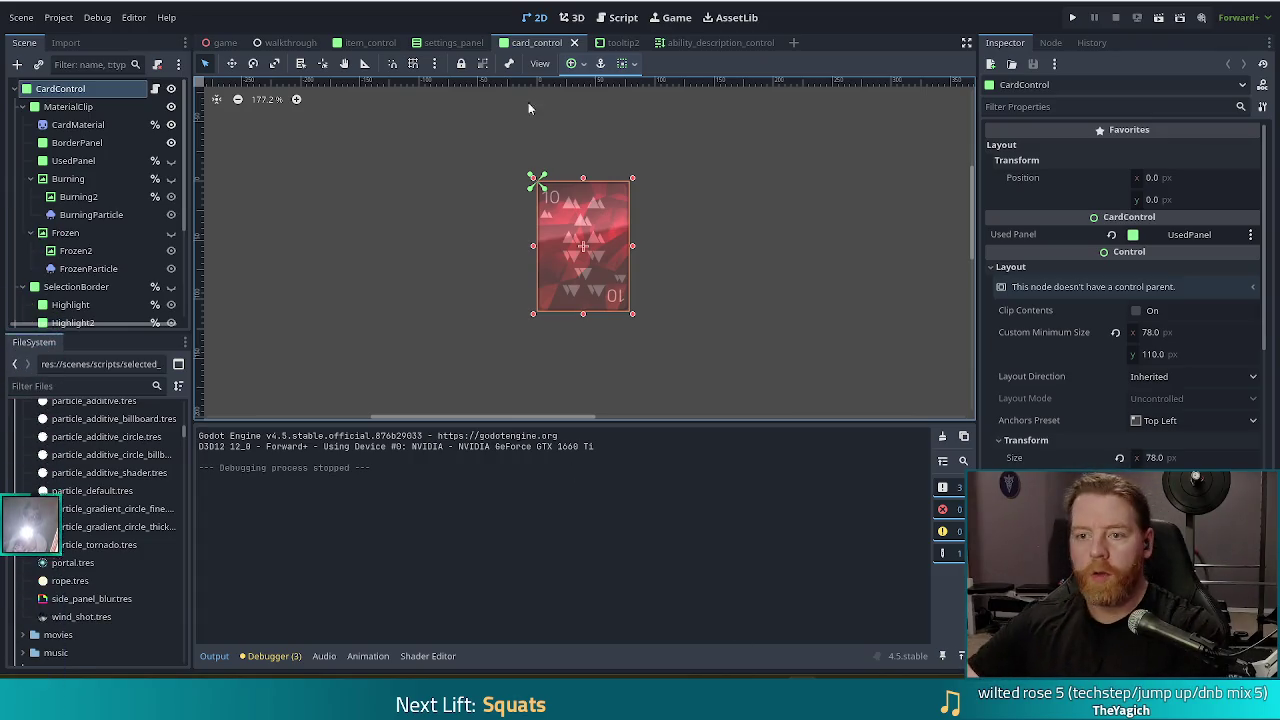
Save the card scene and duplicate the Burning node as a new node named Storming
key(ctrl+s)
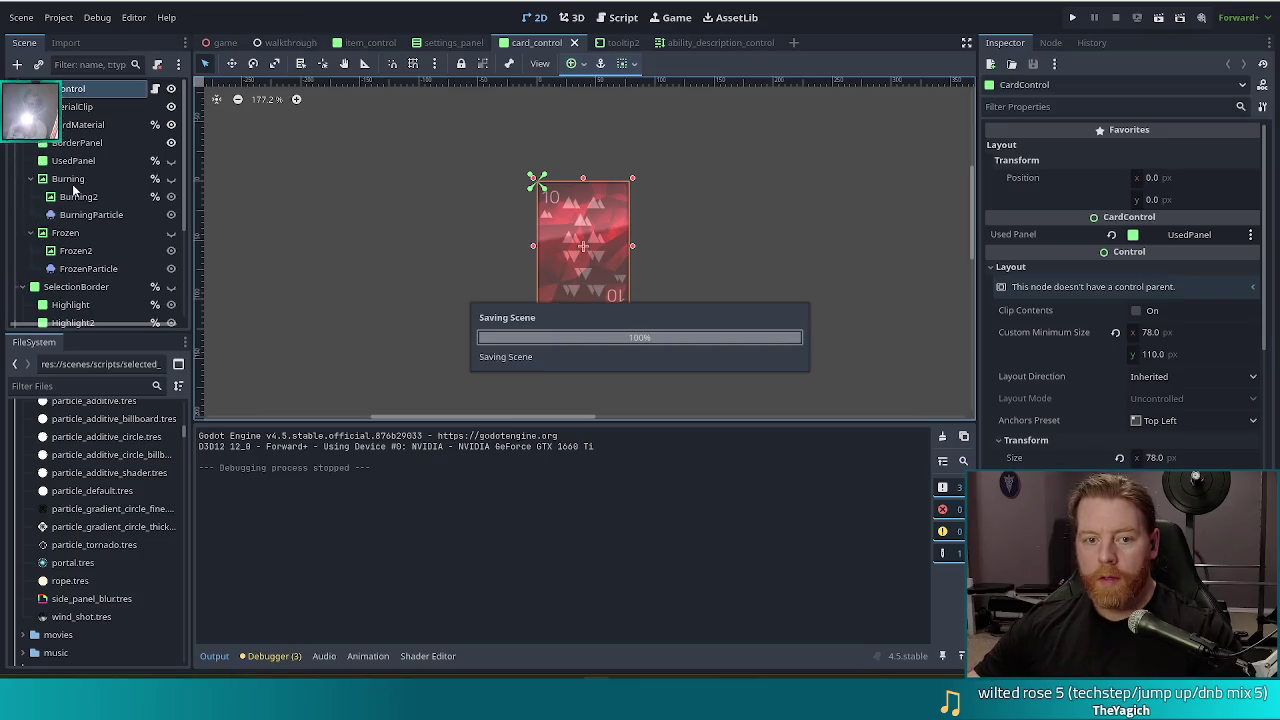
click(62, 179)
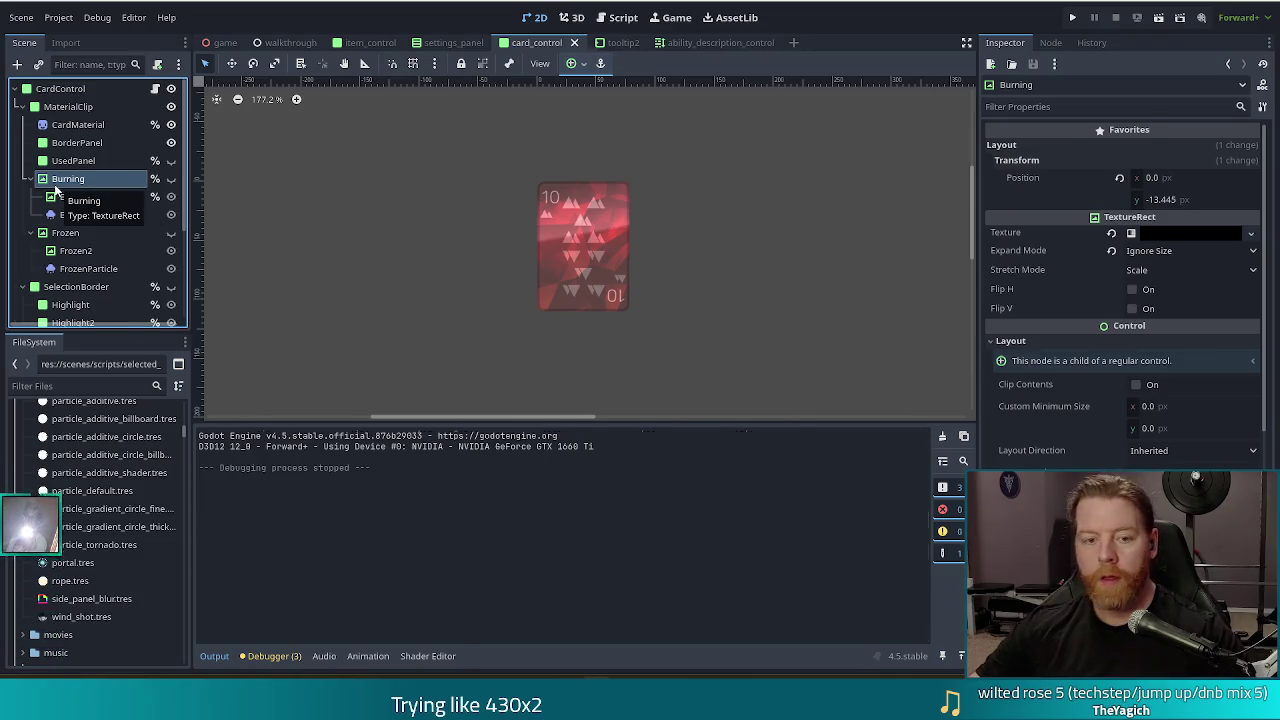
key(ctrl+d)
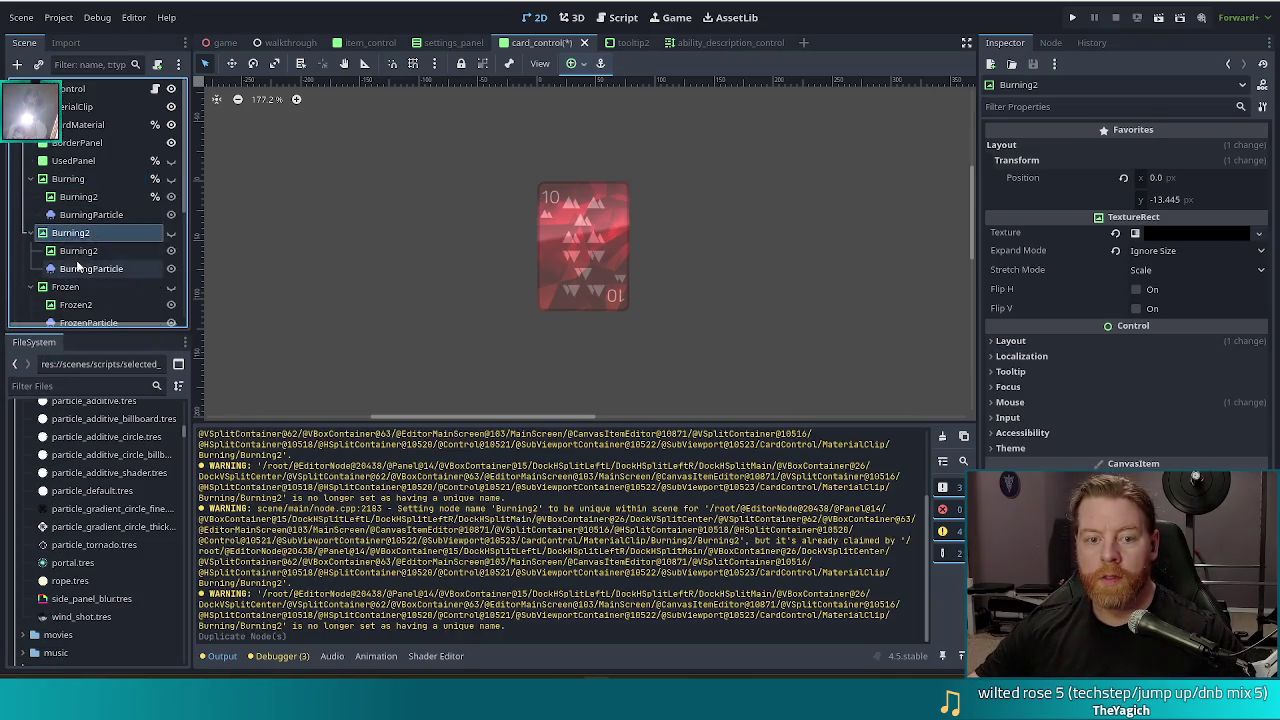
key(F2)
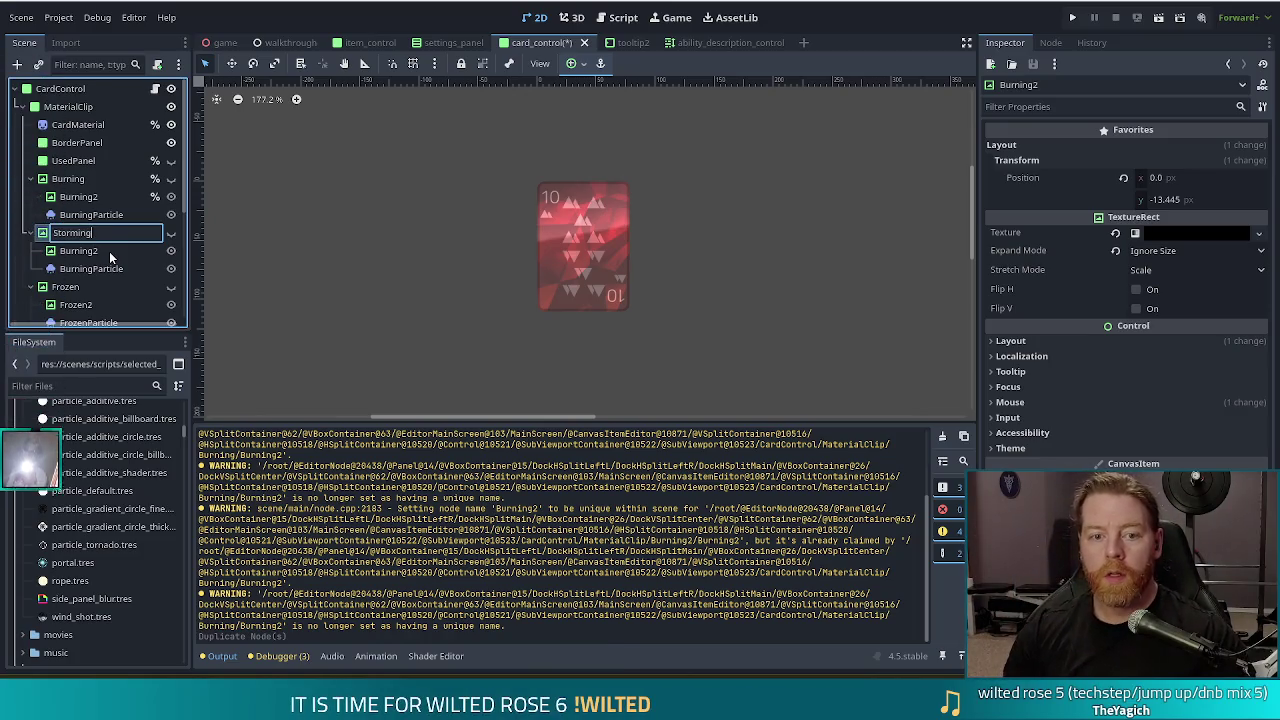
key(Return)
Delete the Burning2 child from Storming, then delete its BurningParticle child too
key(Delete)
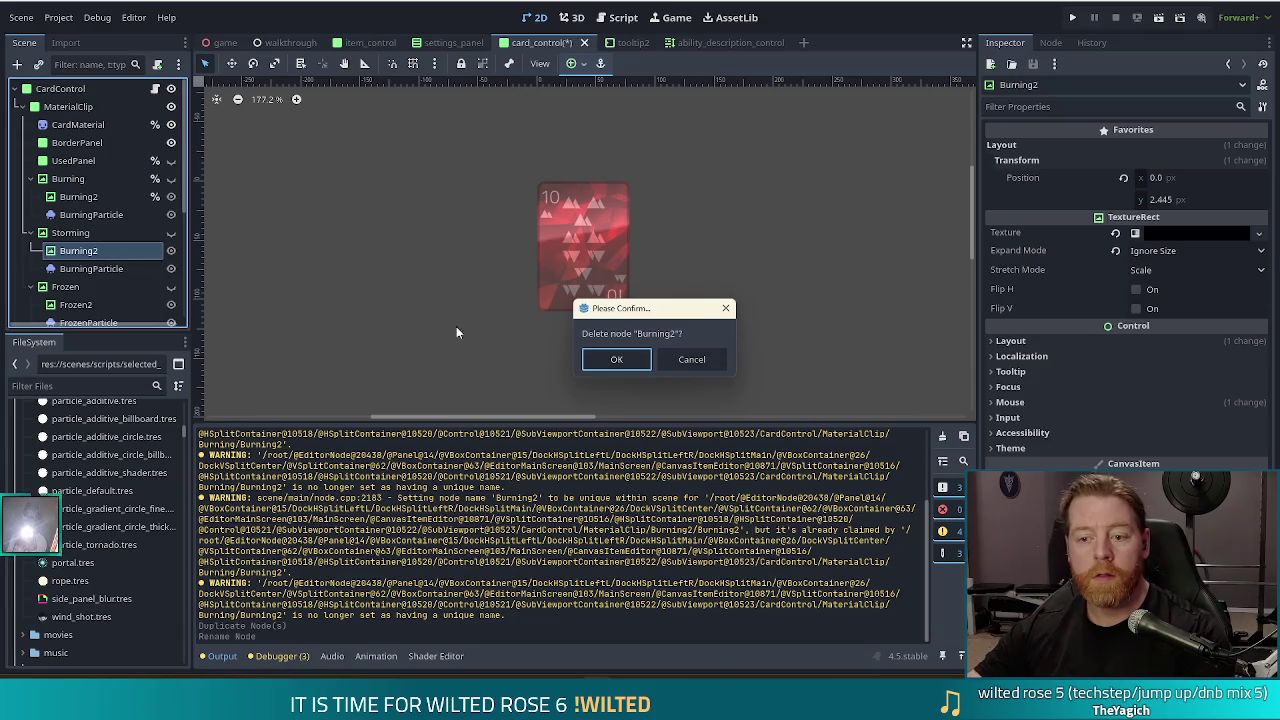
click(621, 360)
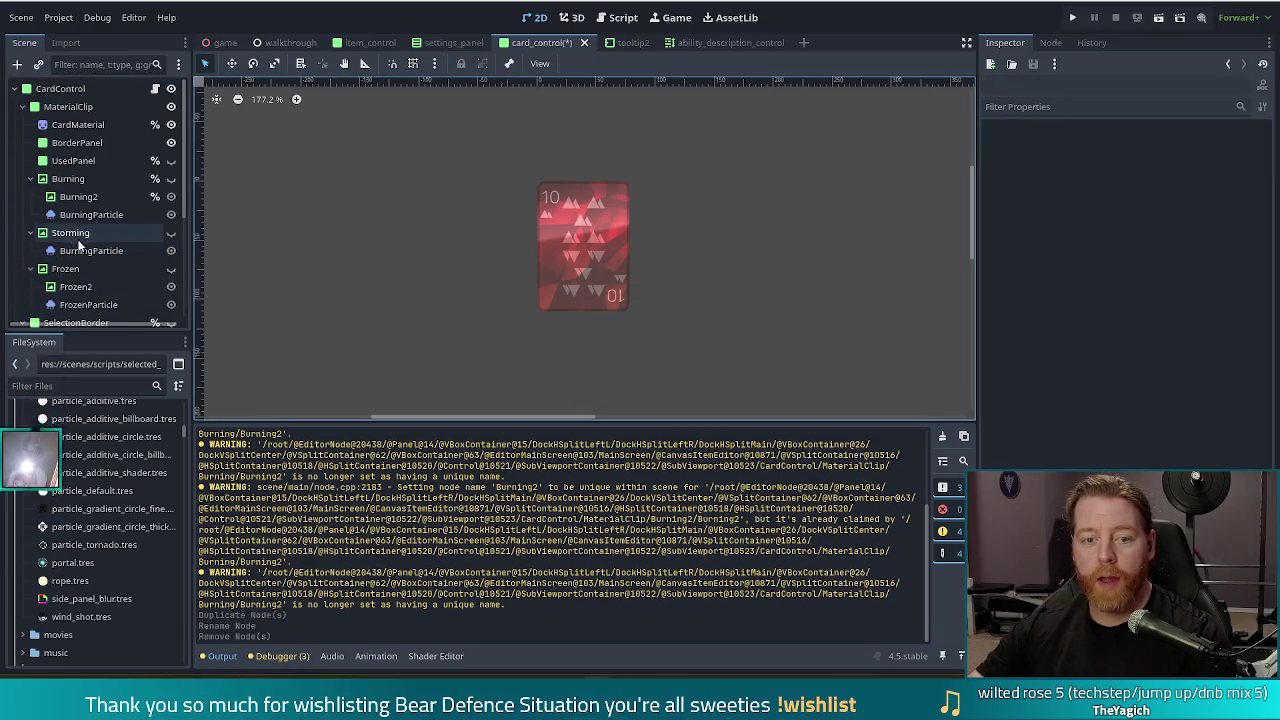
click(89, 249)
key(Delete)
Confirm removing BurningParticle so Storming is left with no children
click(614, 356)
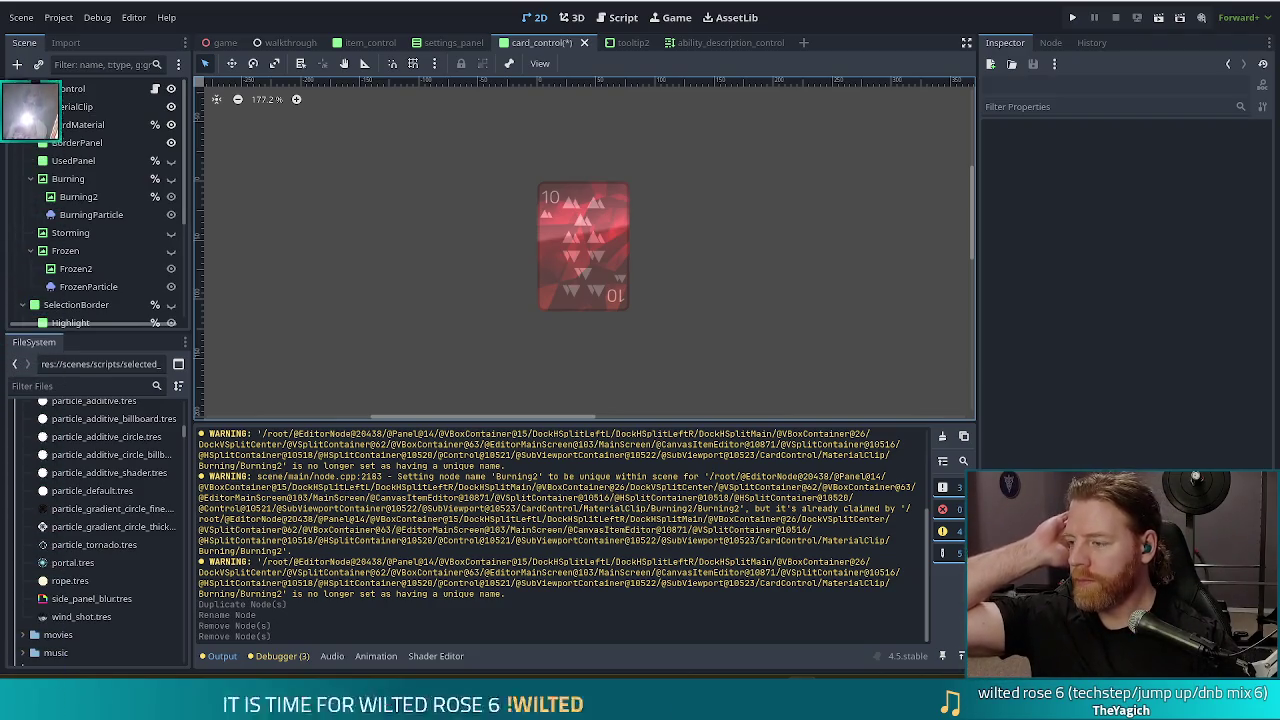
Select the Storming node in the Scene dock, then switch over to the music player window
click(88, 232)
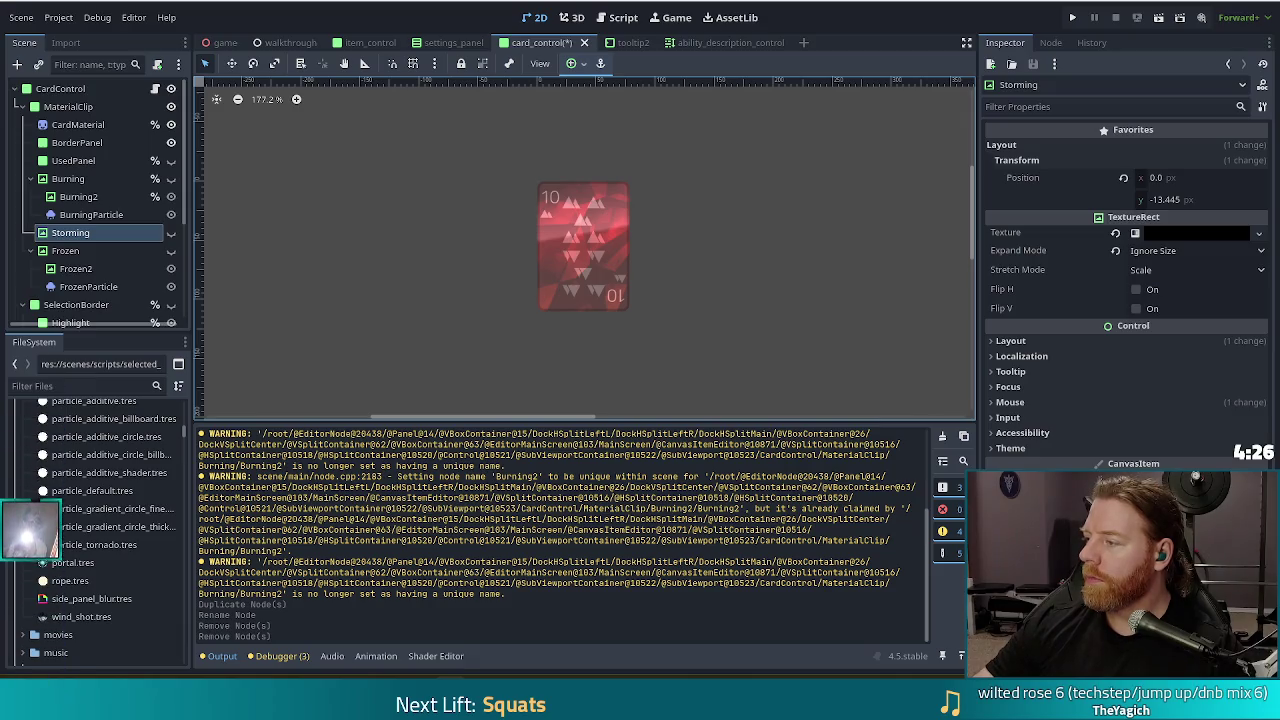
key(alt+Tab)
drag(999, 72, 547, 66)
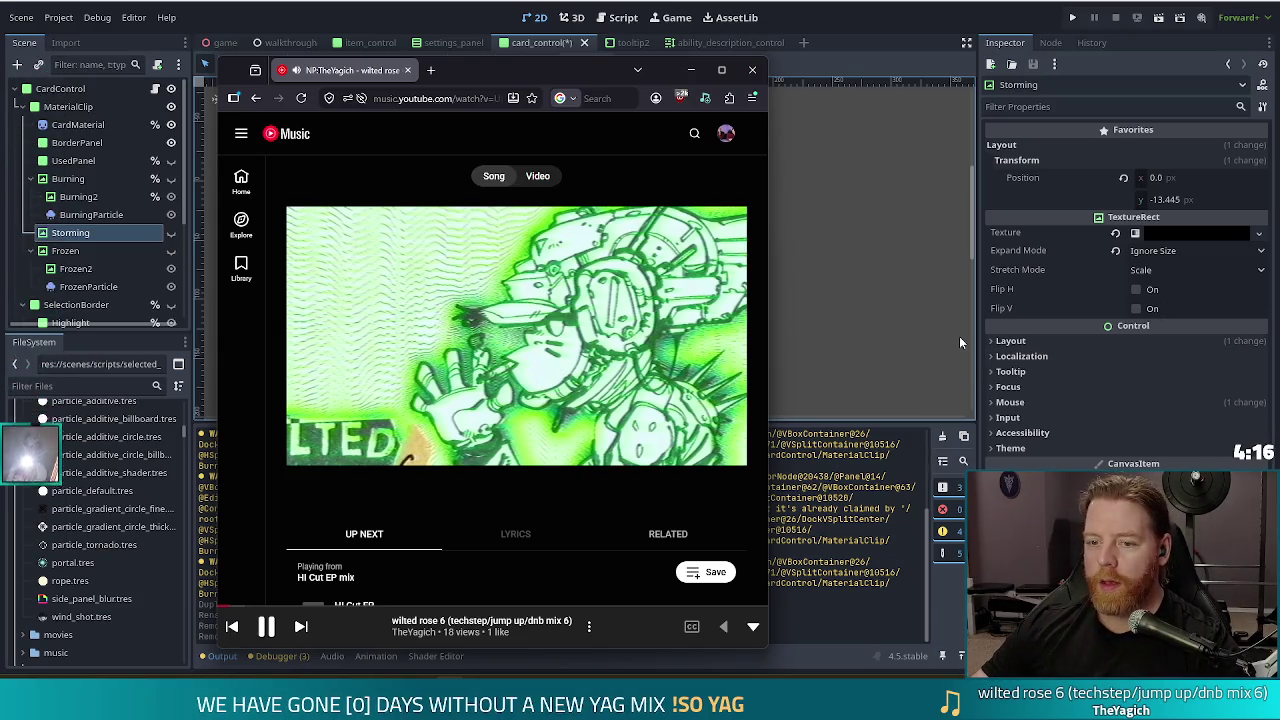
mouse_move(615, 348)
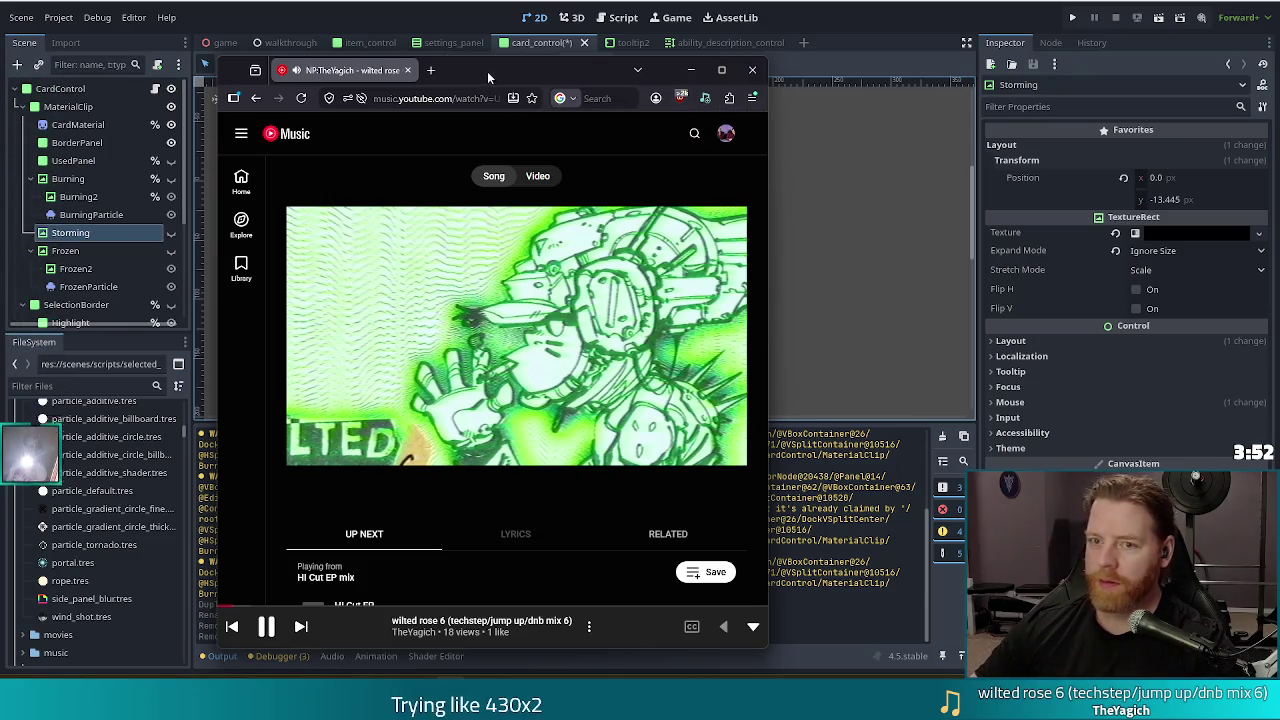
key(alt+Tab)
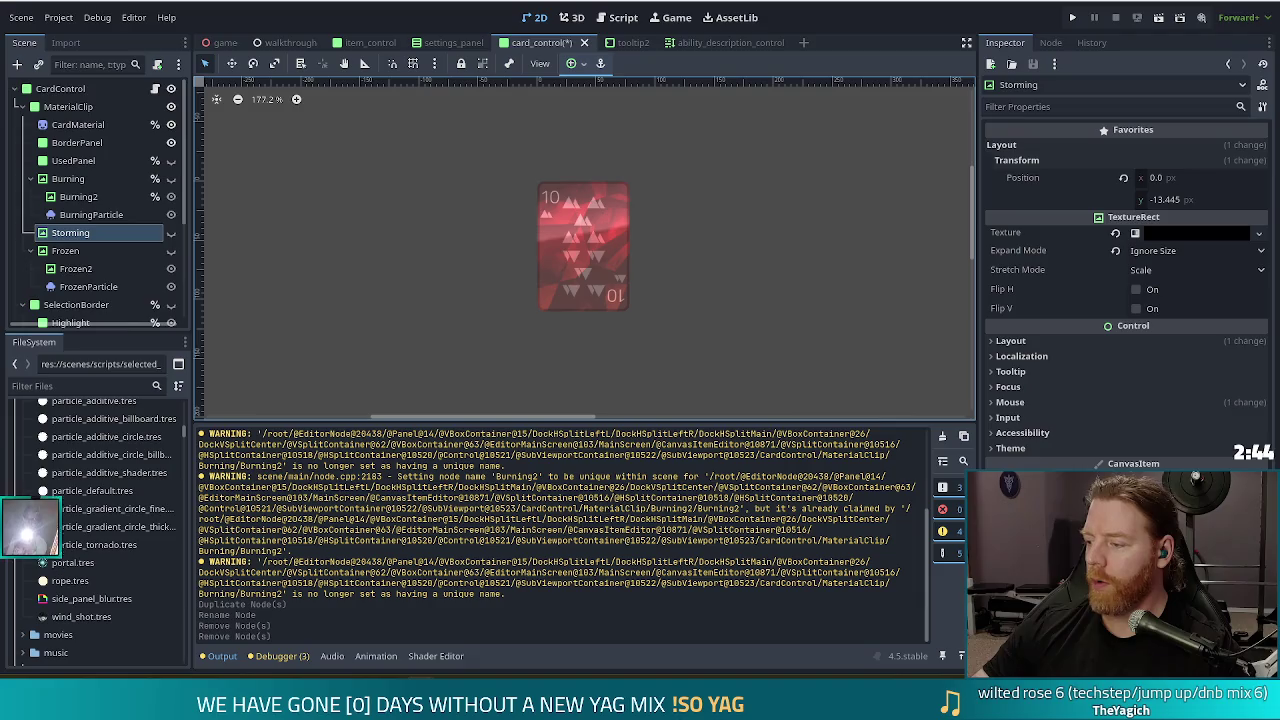
Bring the Newgrounds browser window in front of Godot and maximize it
click(1218, 89)
mouse_move(1218, 89)
mouse_down()
mouse_move(730, 99)
mouse_move(715, 5)
mouse_up()
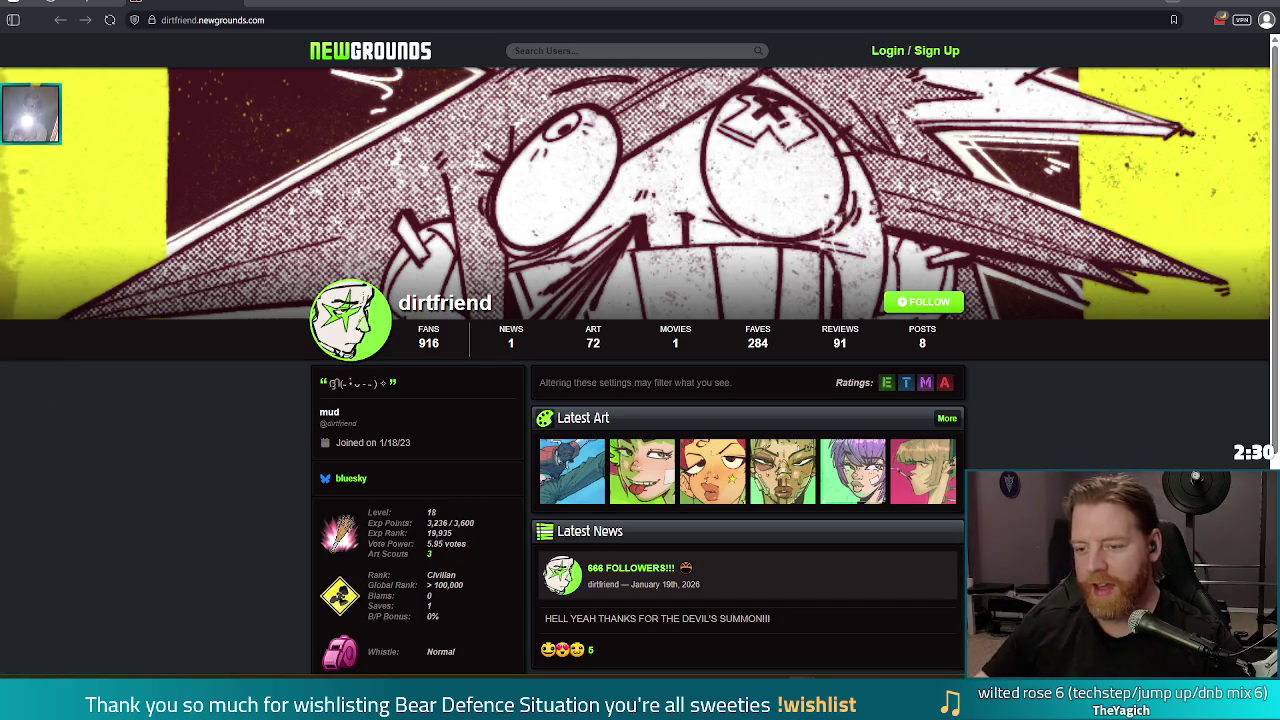
Open the BELLE [commission] artwork page from the profile's Latest Art
scroll(1134, 412, down, 2)
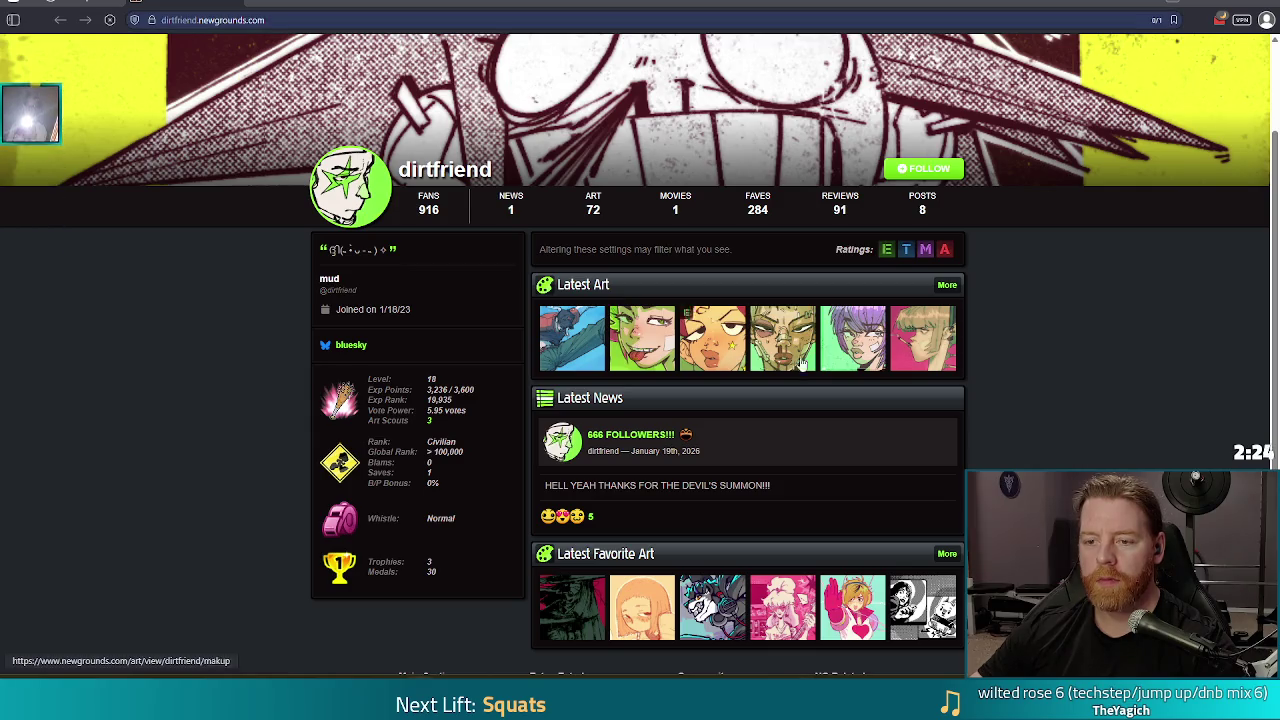
click(640, 345)
scroll(830, 345, down, 3)
scroll(850, 330, up, 3)
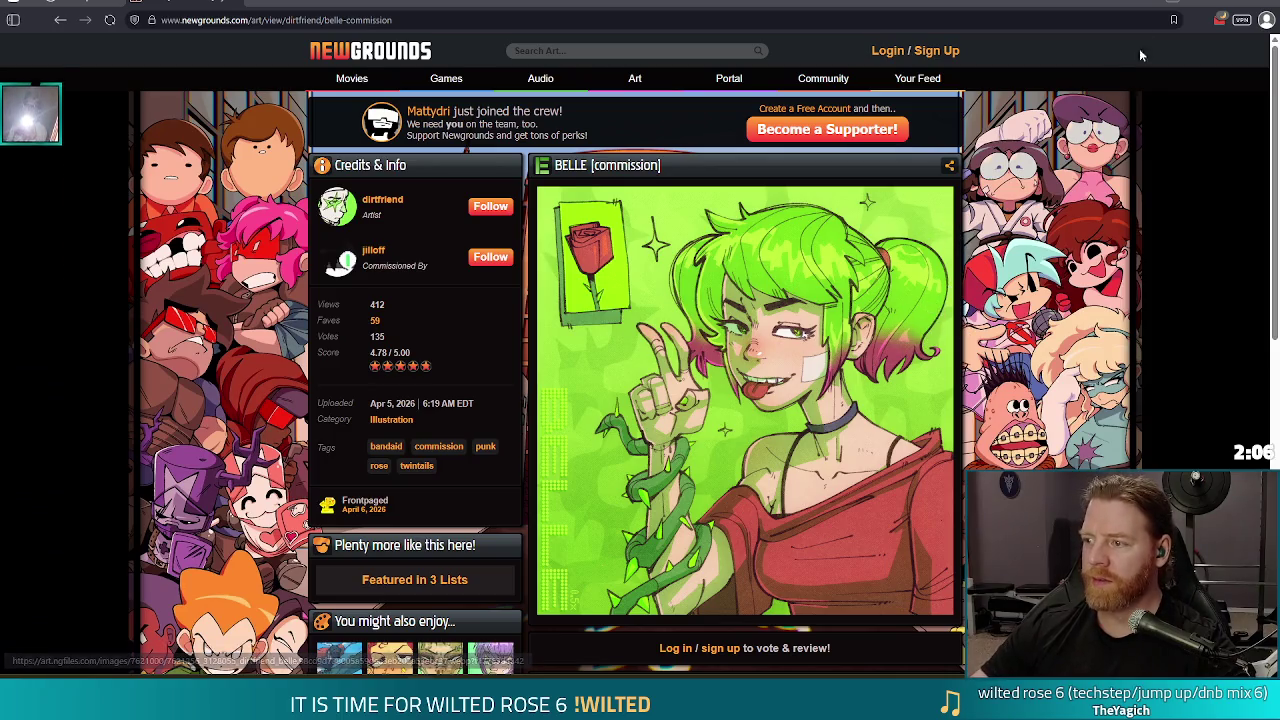
Close the browser, turning off future close confirmations
click(1270, 3)
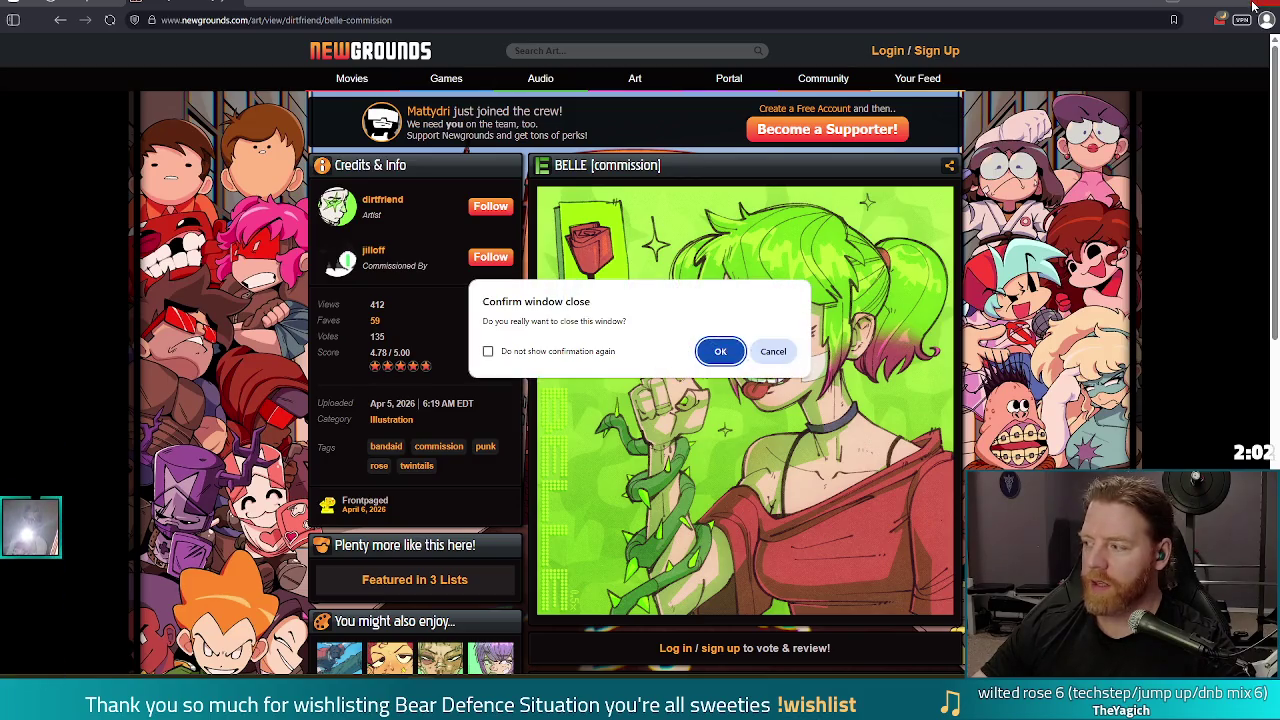
click(488, 351)
click(721, 352)
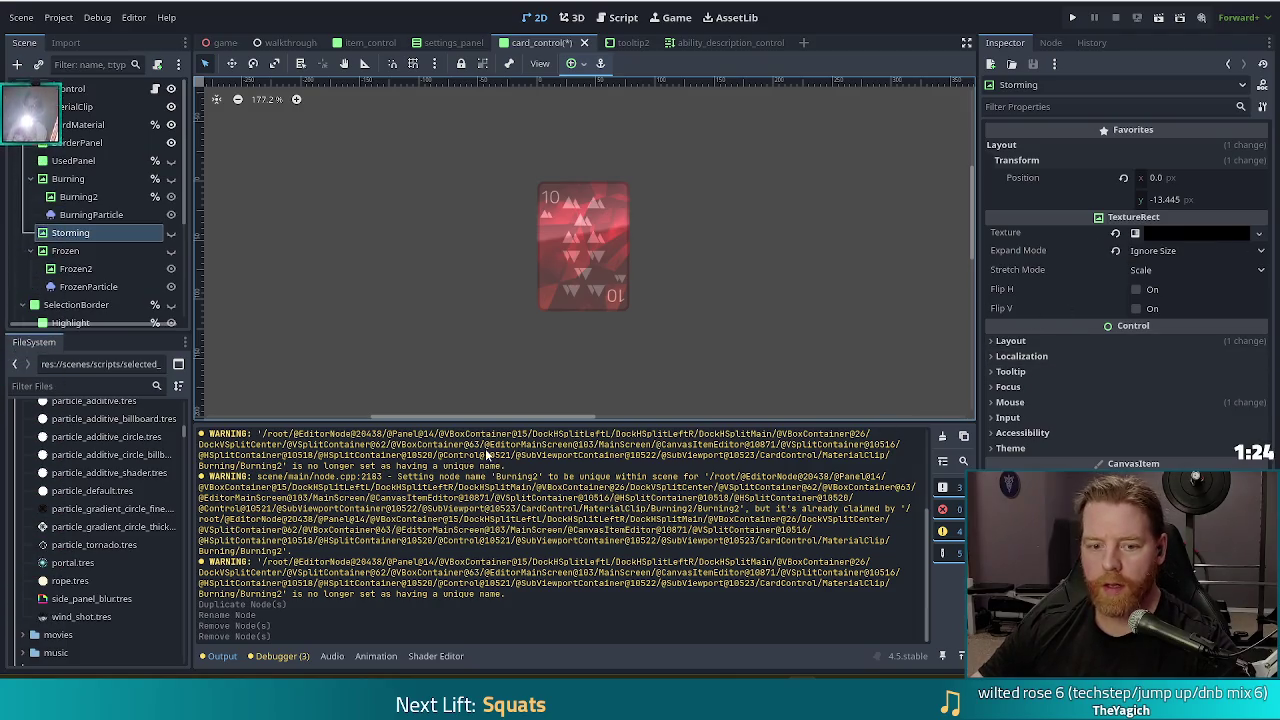
Focus the FileSystem dock's filter box to search project files by name
click(76, 386)
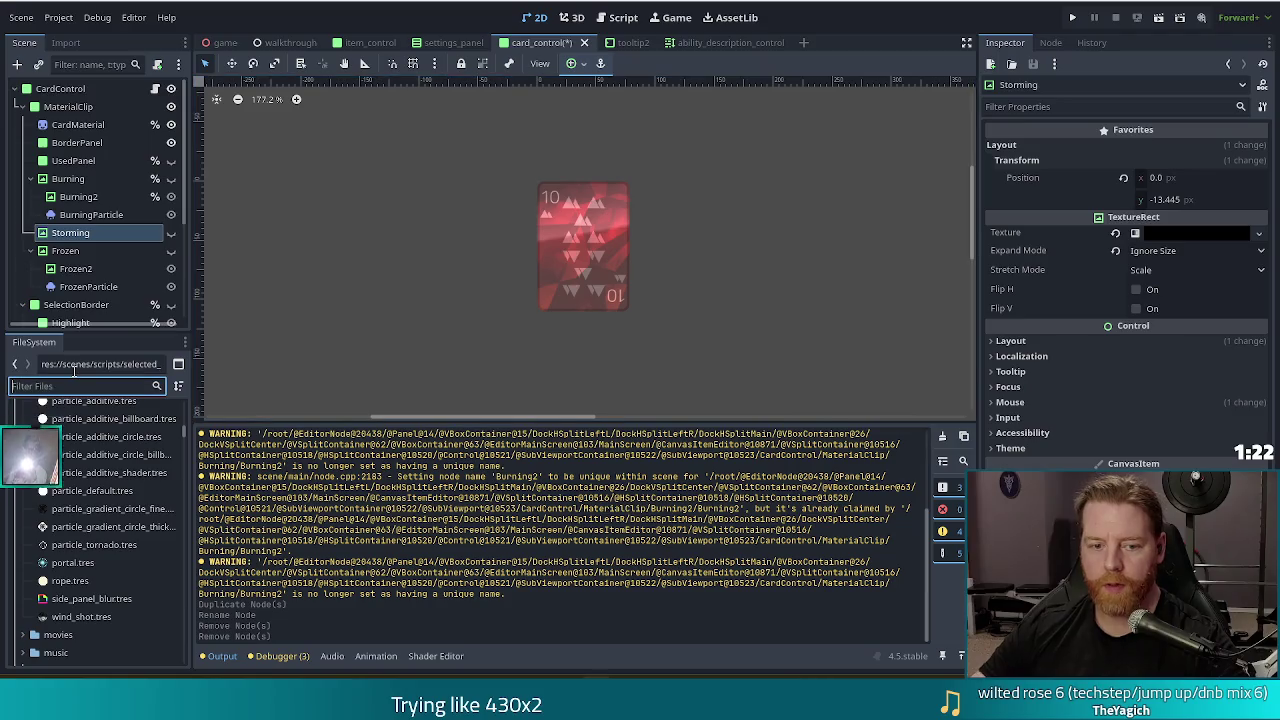
Duplicate the burning.tres material as a new file named storming.tres
text(burning)
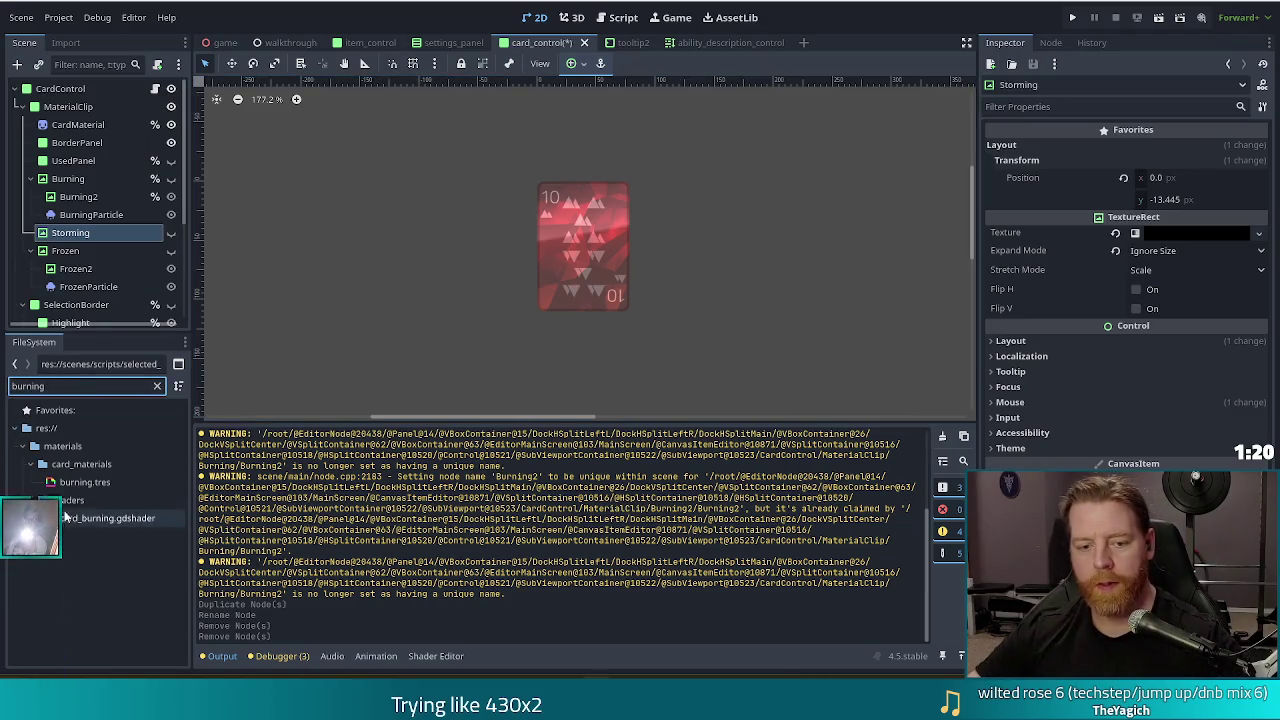
click(91, 479)
key(ctrl+d)
text(storming)
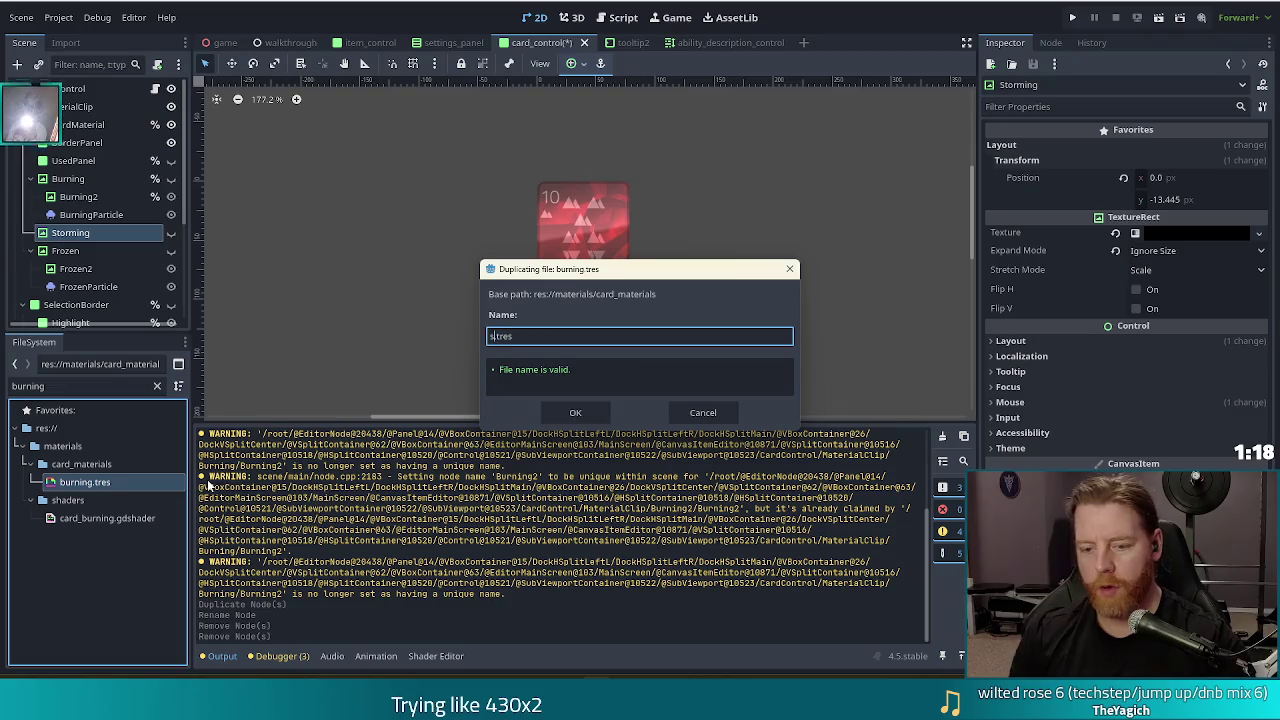
key(Return)
Filter the file list to storming.tres and drag it into the Storming node's Material slot
double_click(40, 386)
text(storming)
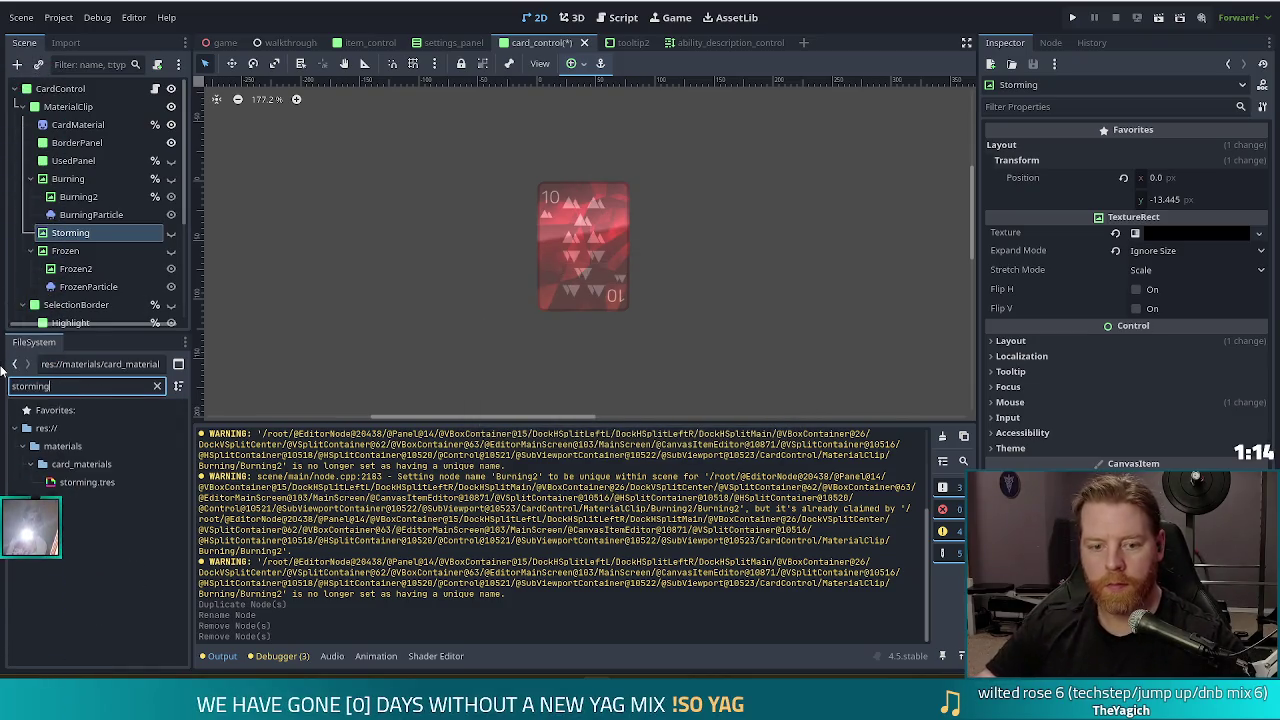
scroll(1091, 428, down, 1)
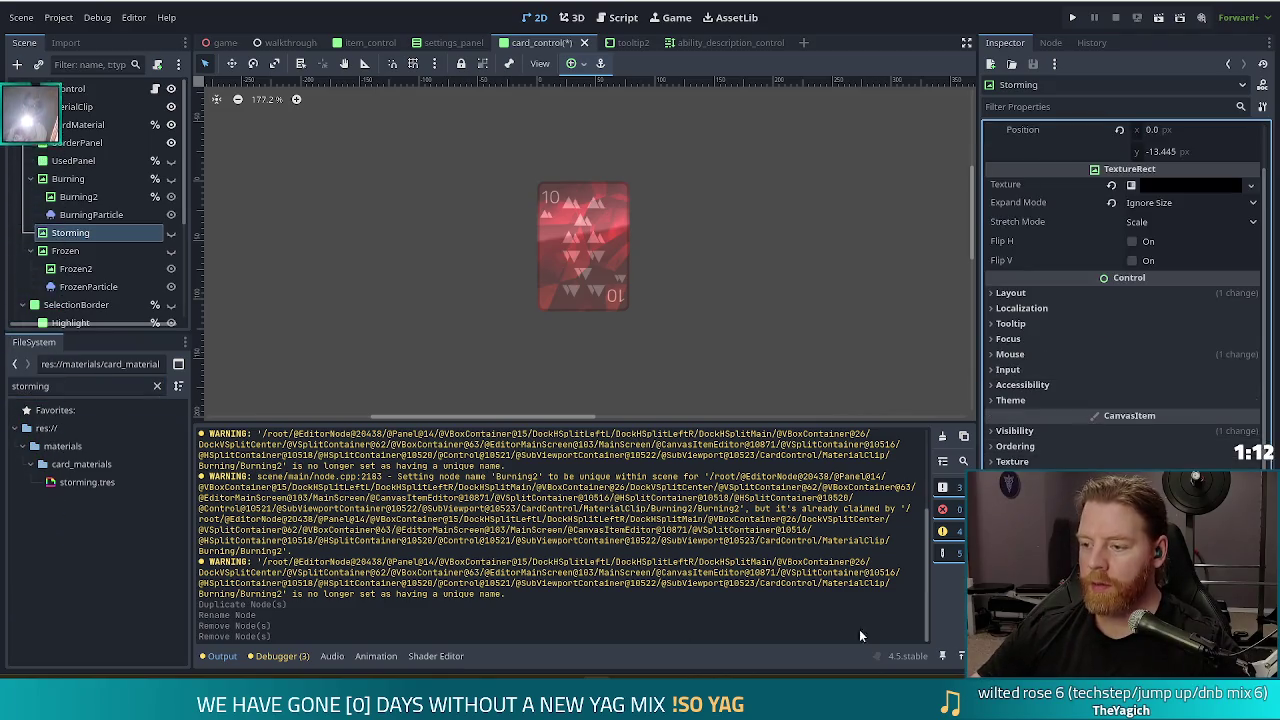
click(87, 482)
drag(30, 355, 30, 560)
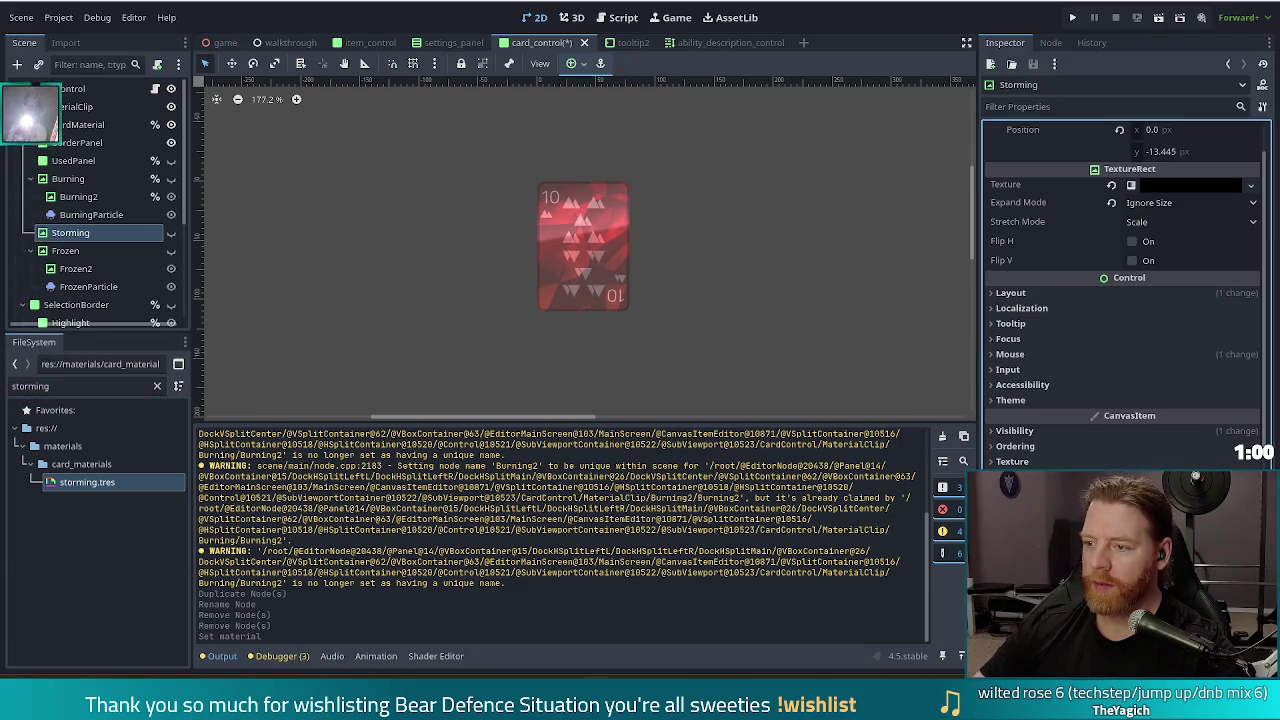
Make the Alpha Mask, Normal Texture and Dist 1 Texture resources unique (recursive) on storming.tres
scroll(1101, 340, down, 5)
scroll(1067, 344, down, 1)
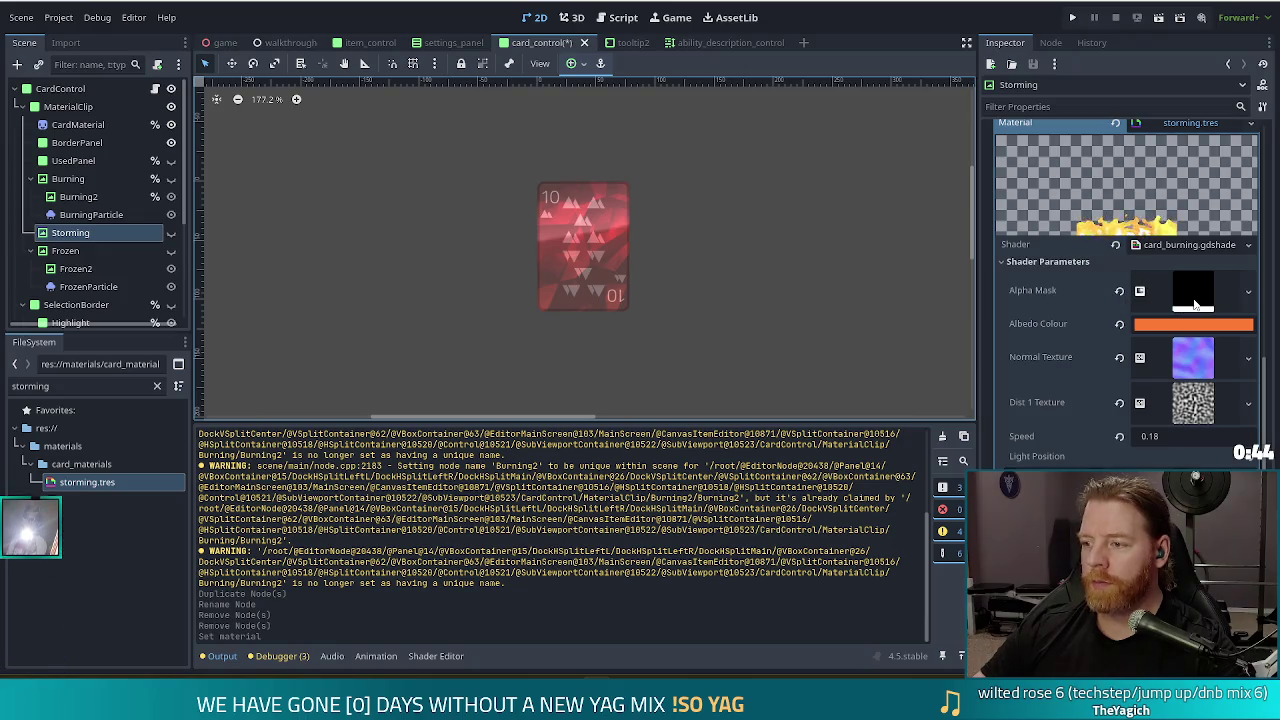
click(1141, 288)
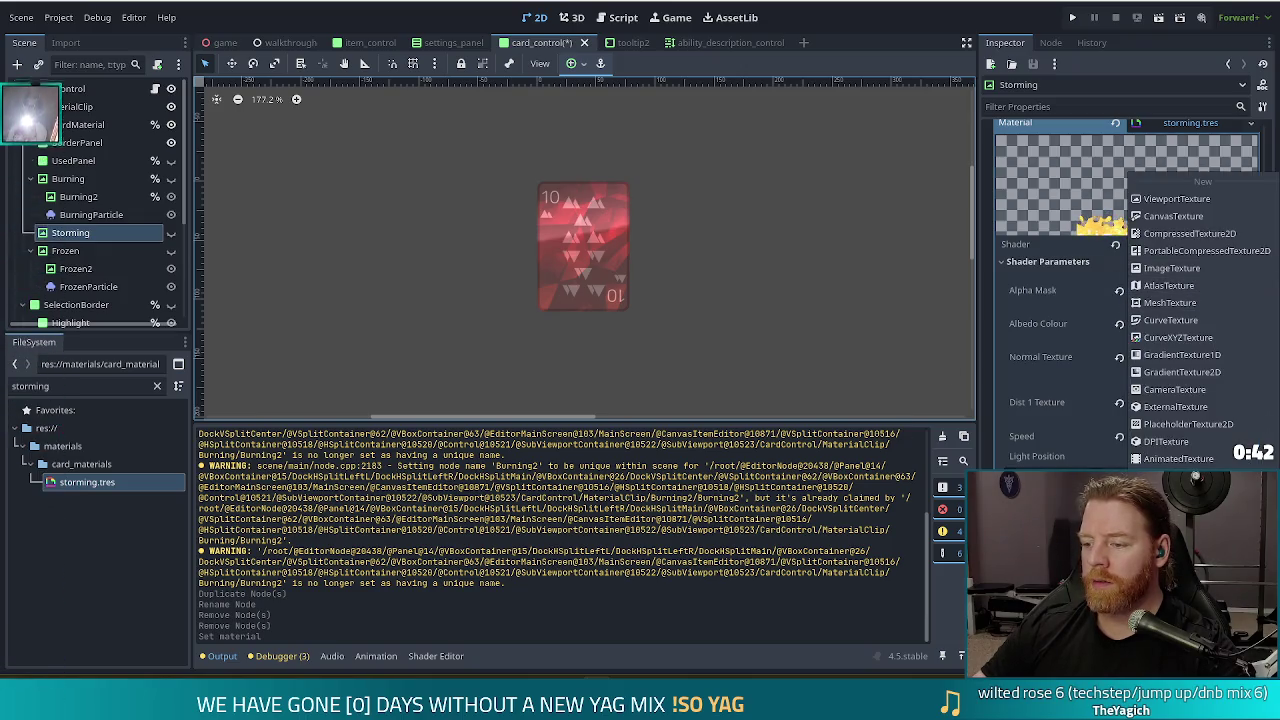
click(1178, 458)
click(574, 460)
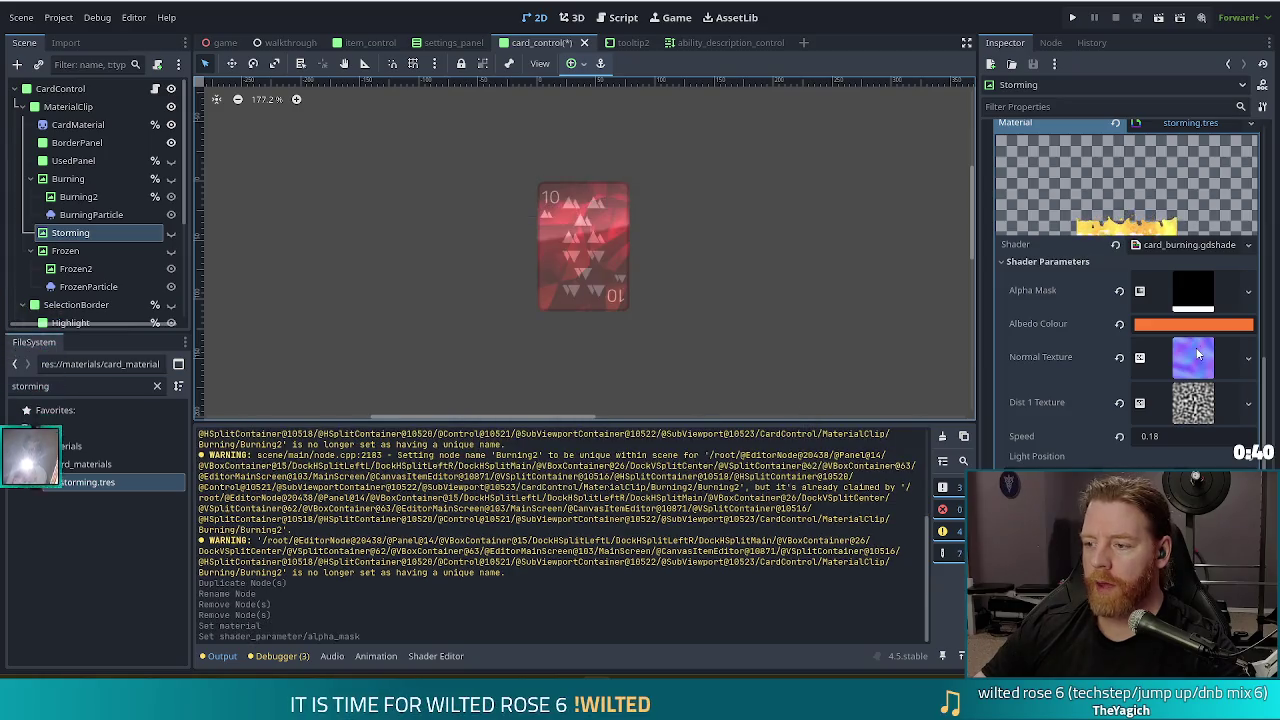
right_click(1193, 356)
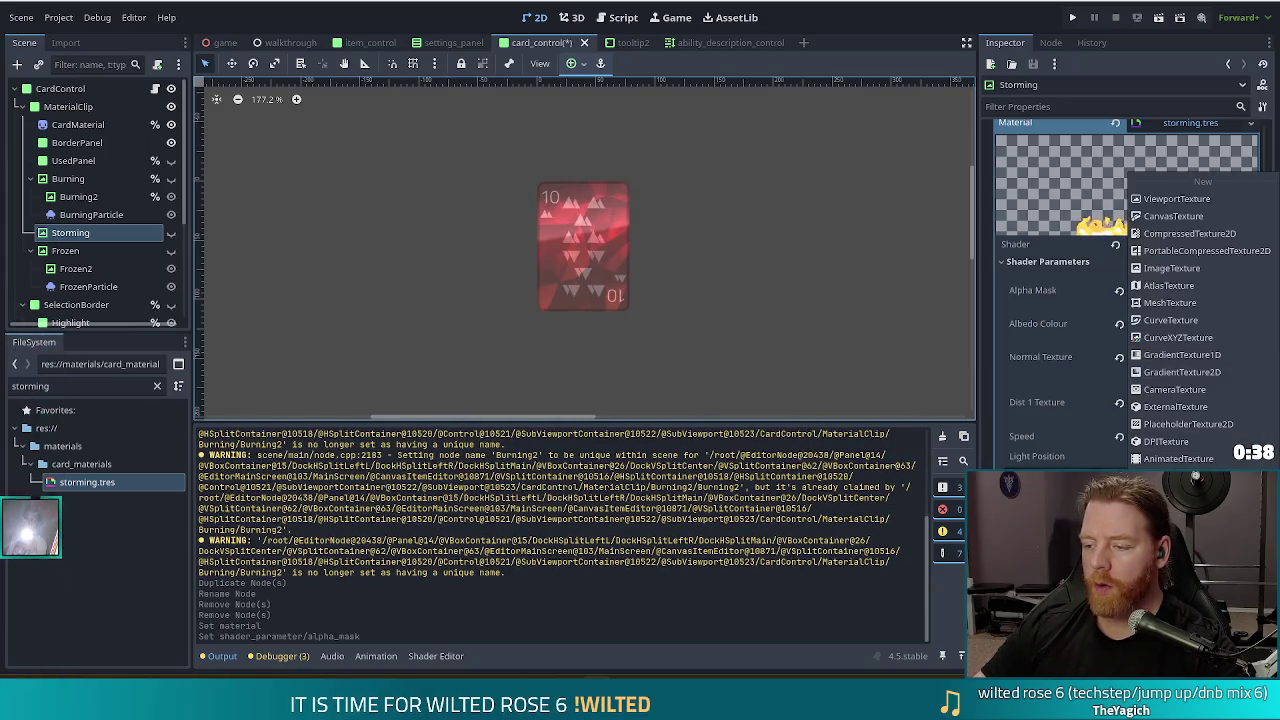
click(1150, 300)
click(573, 461)
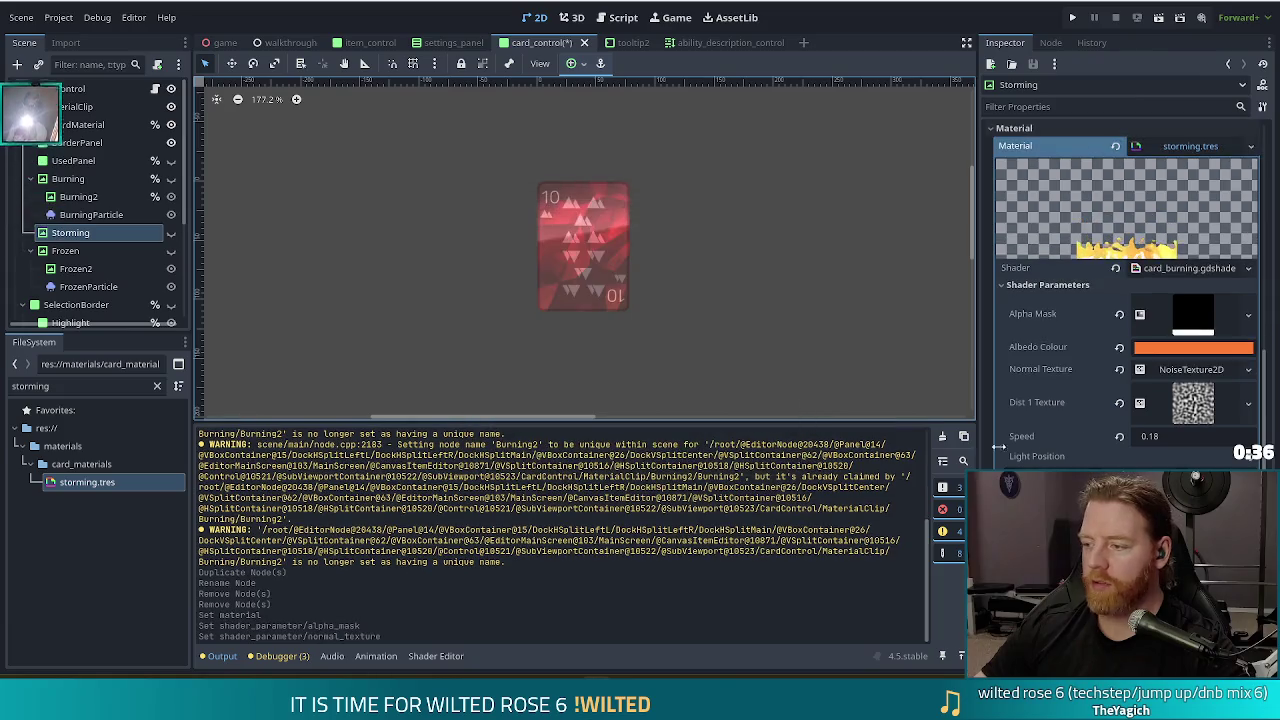
right_click(1207, 404)
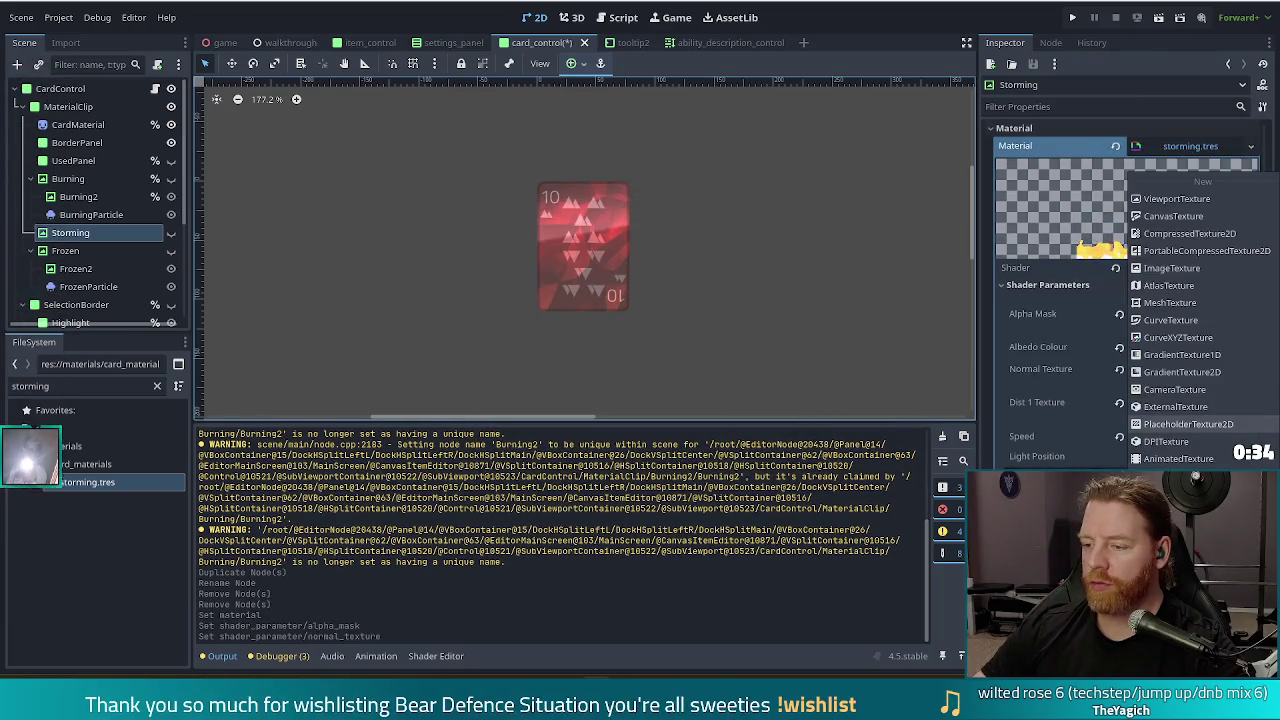
click(1190, 424)
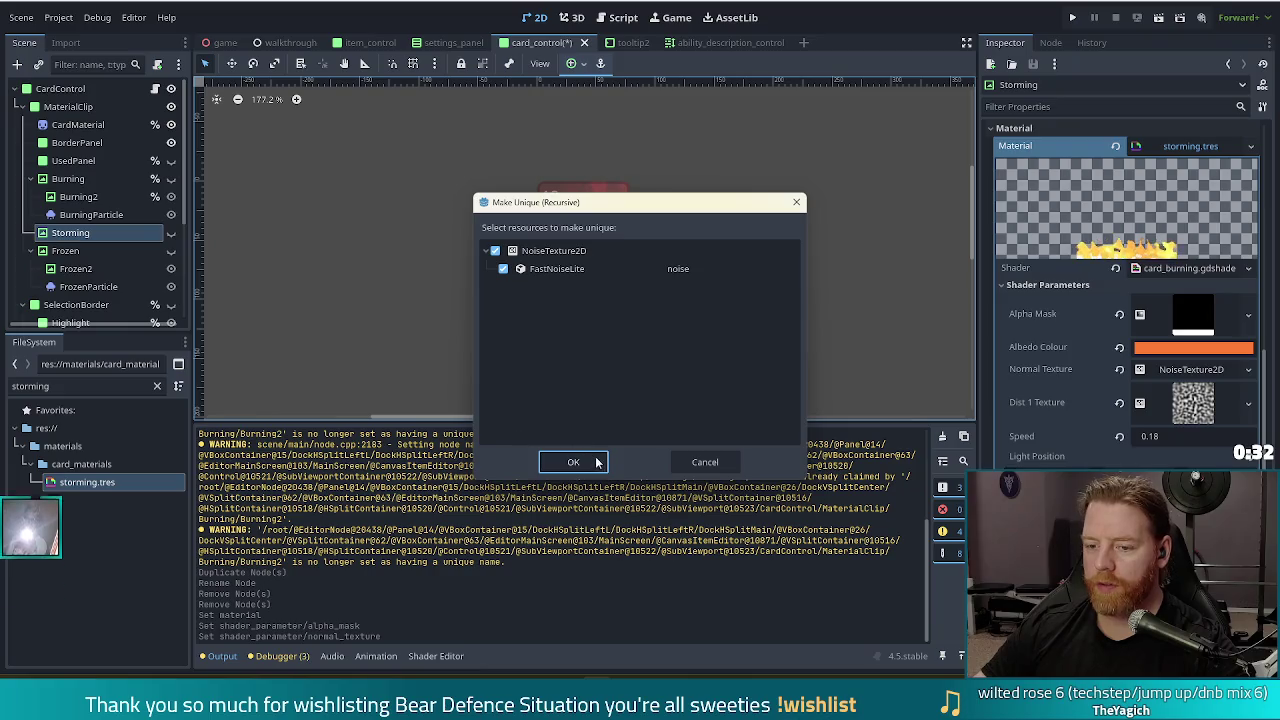
click(572, 460)
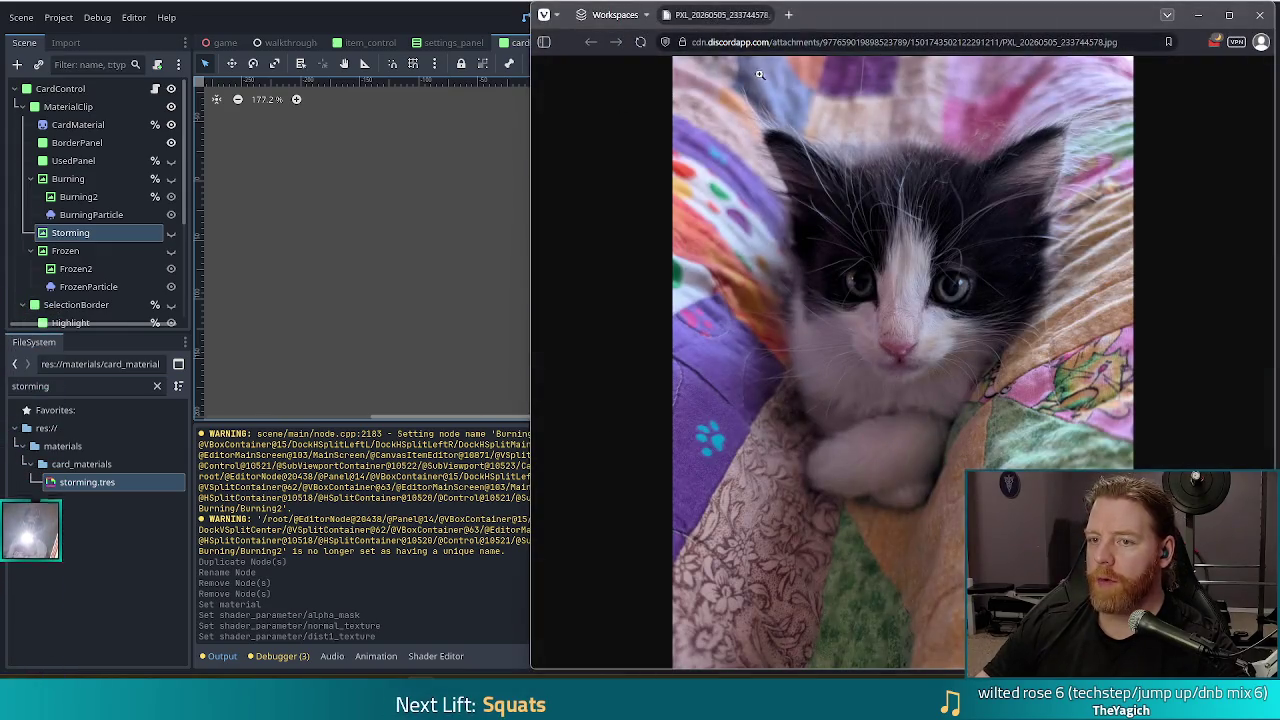
Centre the Vivaldi window, look over the kitten photos, then close Vivaldi
drag(968, 20, 735, 32)
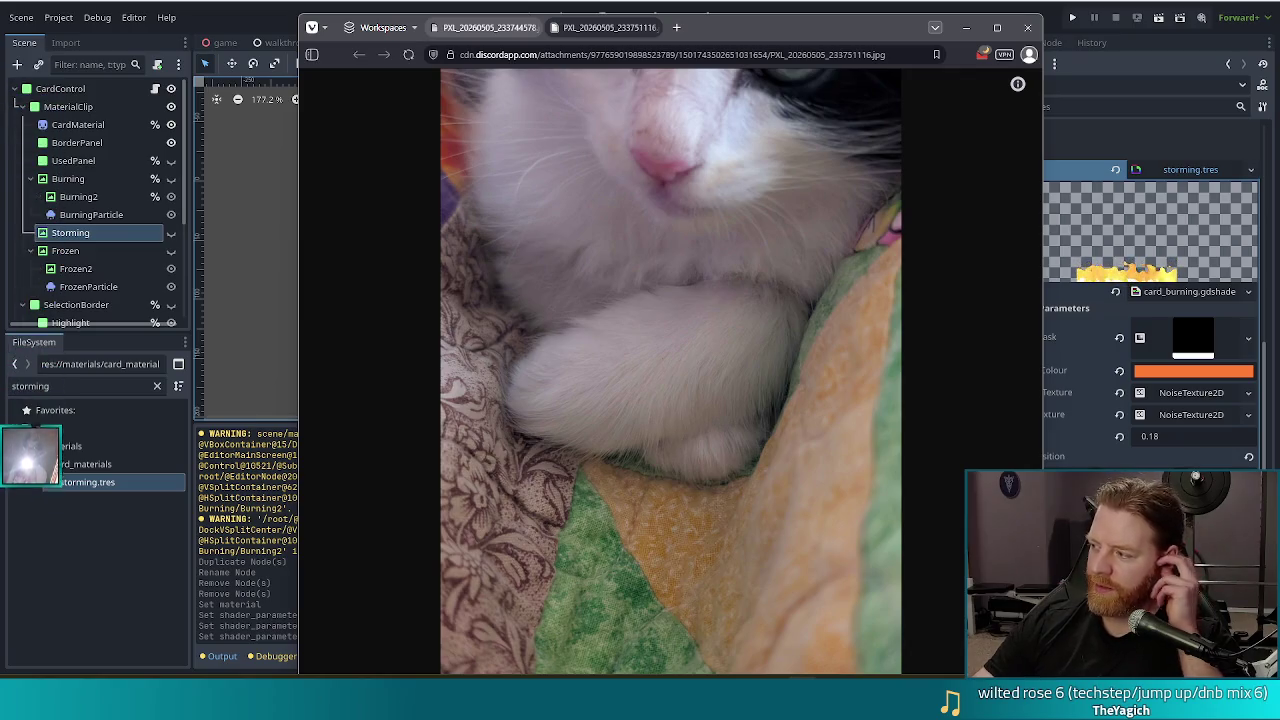
drag(30, 455, 30, 560)
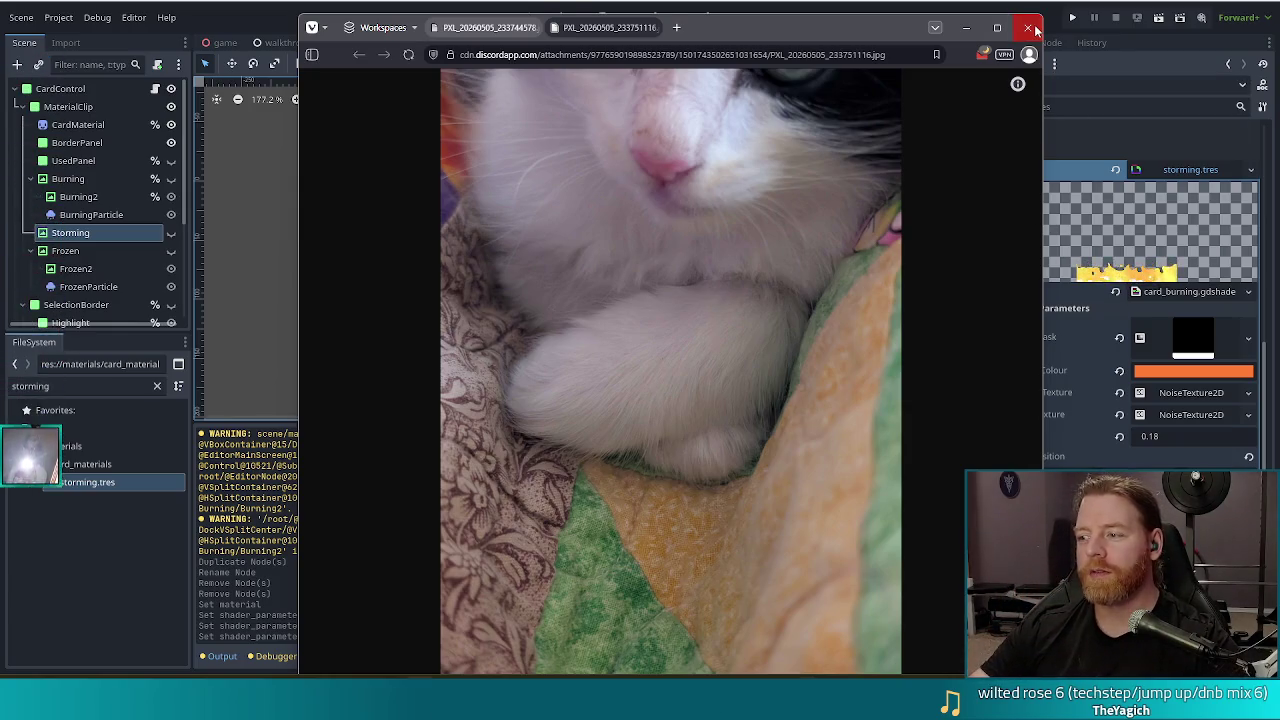
click(1033, 28)
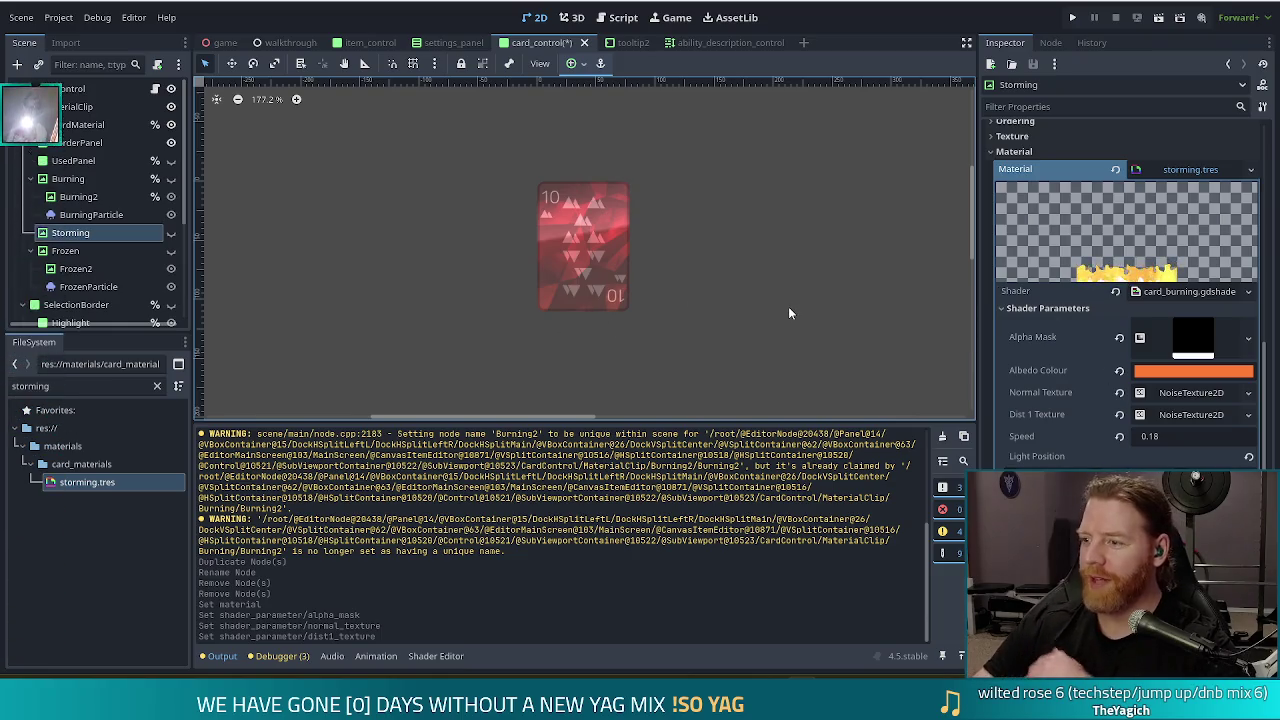
Make the Storming node visible and edit the storming.tres Light Position shader parameter
click(171, 232)
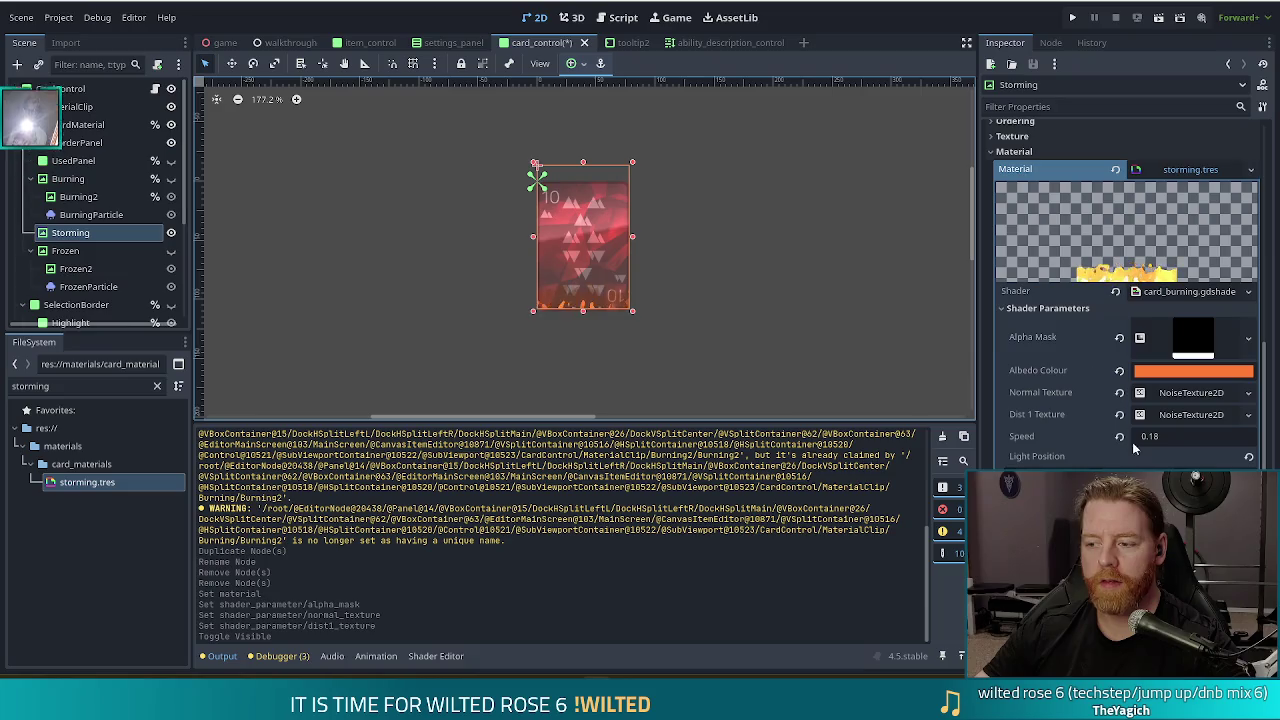
click(1248, 456)
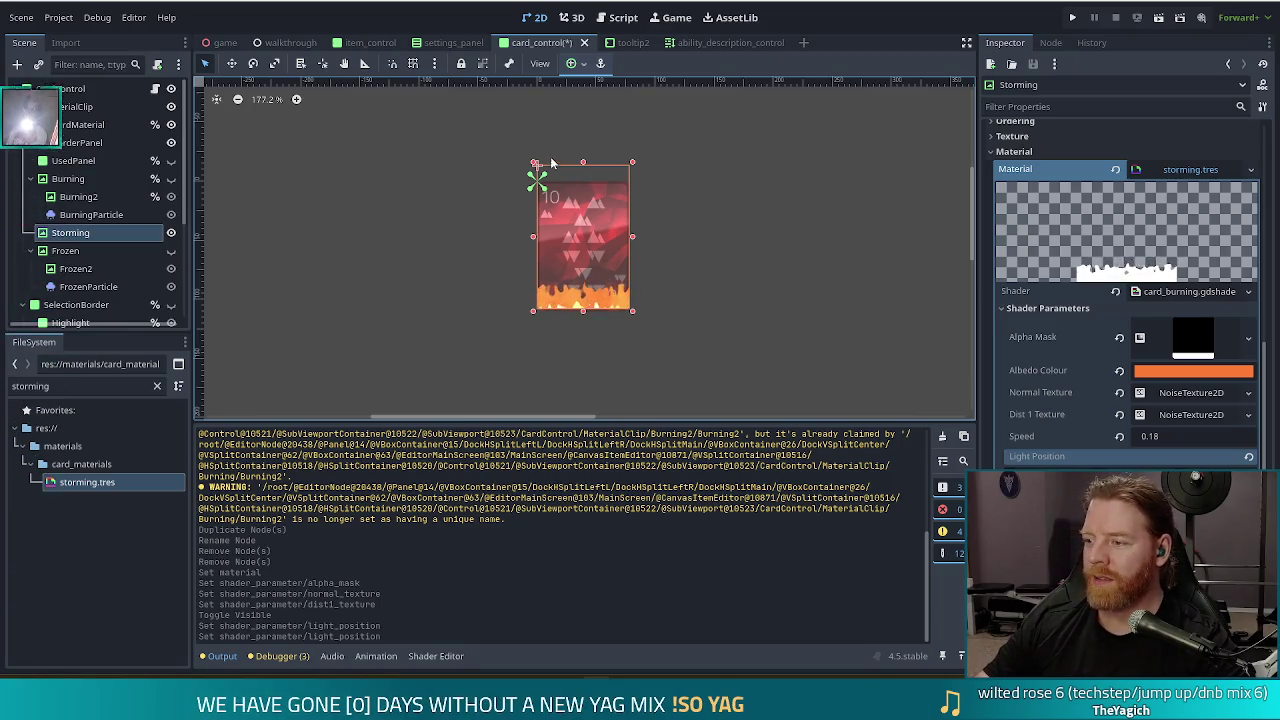
Resize the Storming overlay to 78 by 110 along the card's bottom and save card_control
drag(583, 162, 583, 175)
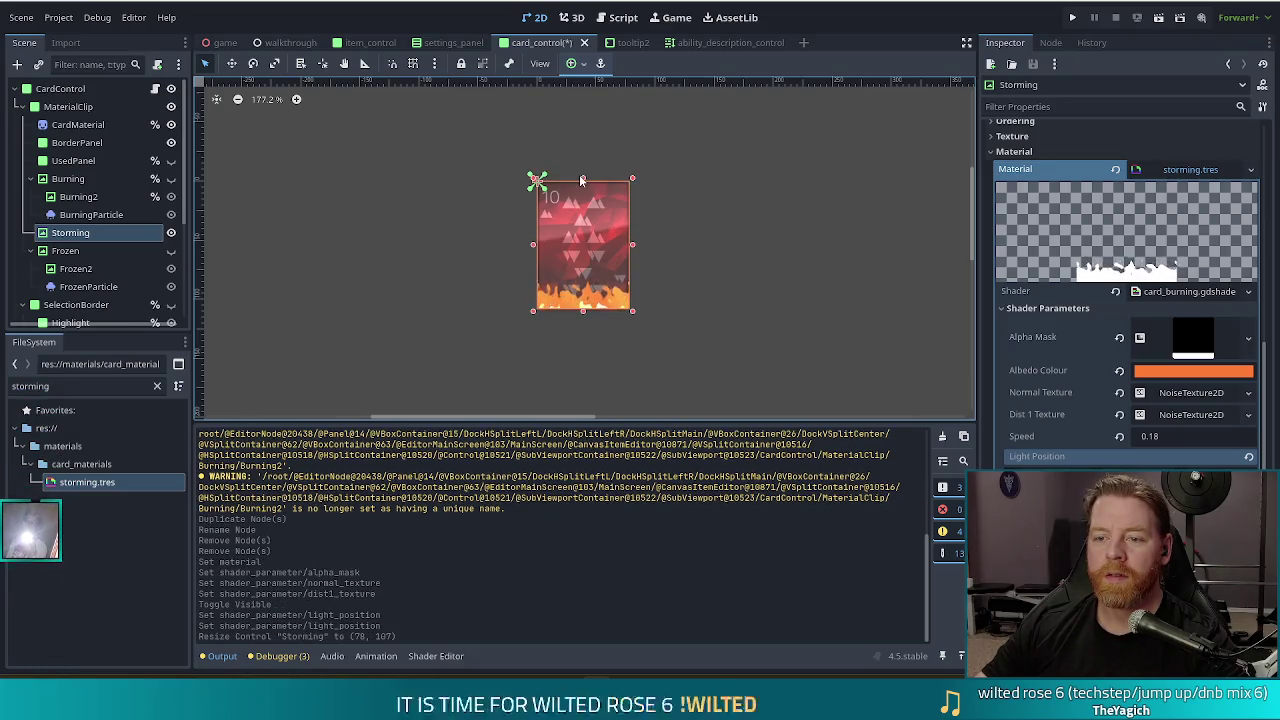
drag(583, 310, 586, 319)
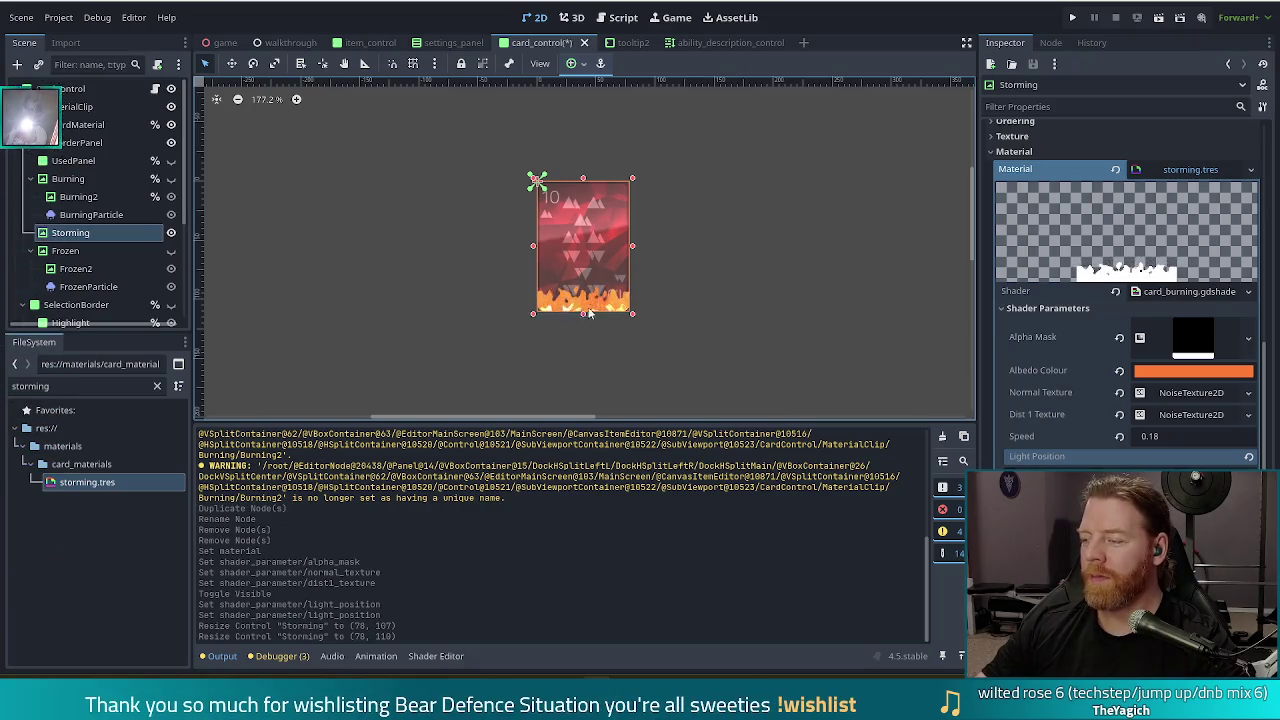
key(ctrl+s)
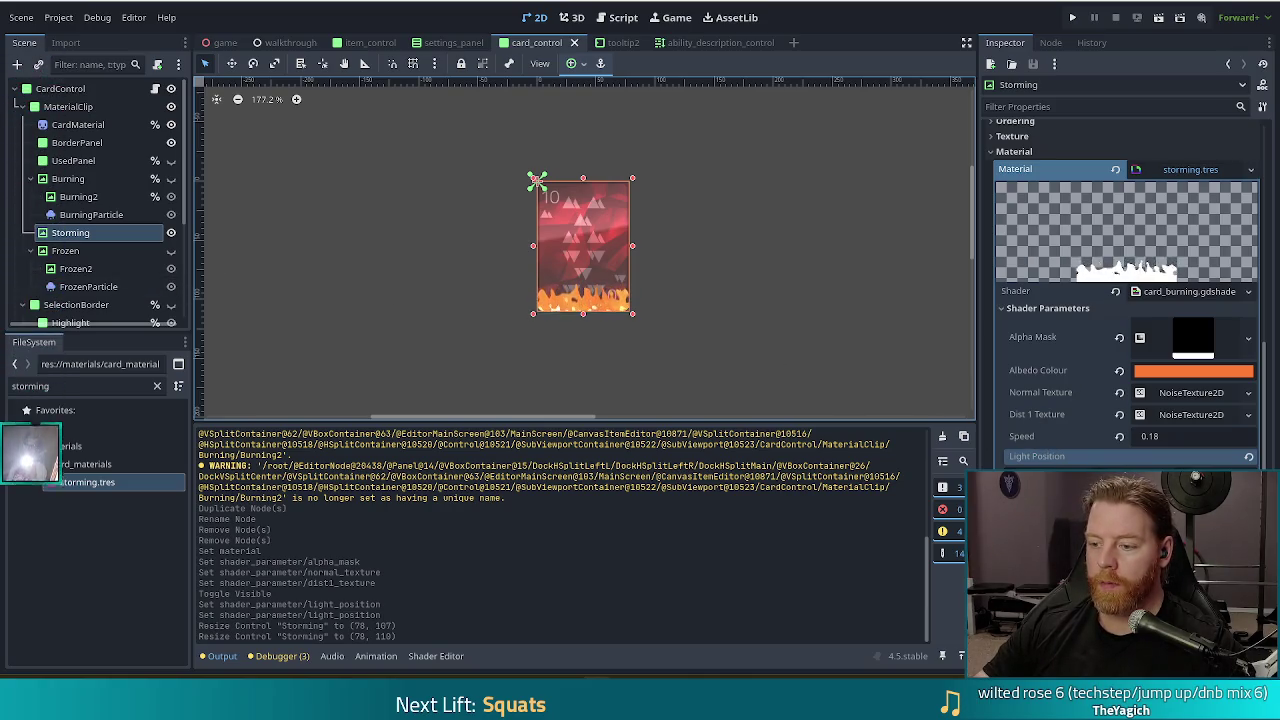
scroll(1170, 400, up, 3)
Scroll up the Storming node's Inspector and expand its Layout properties
scroll(1170, 400, up, 5)
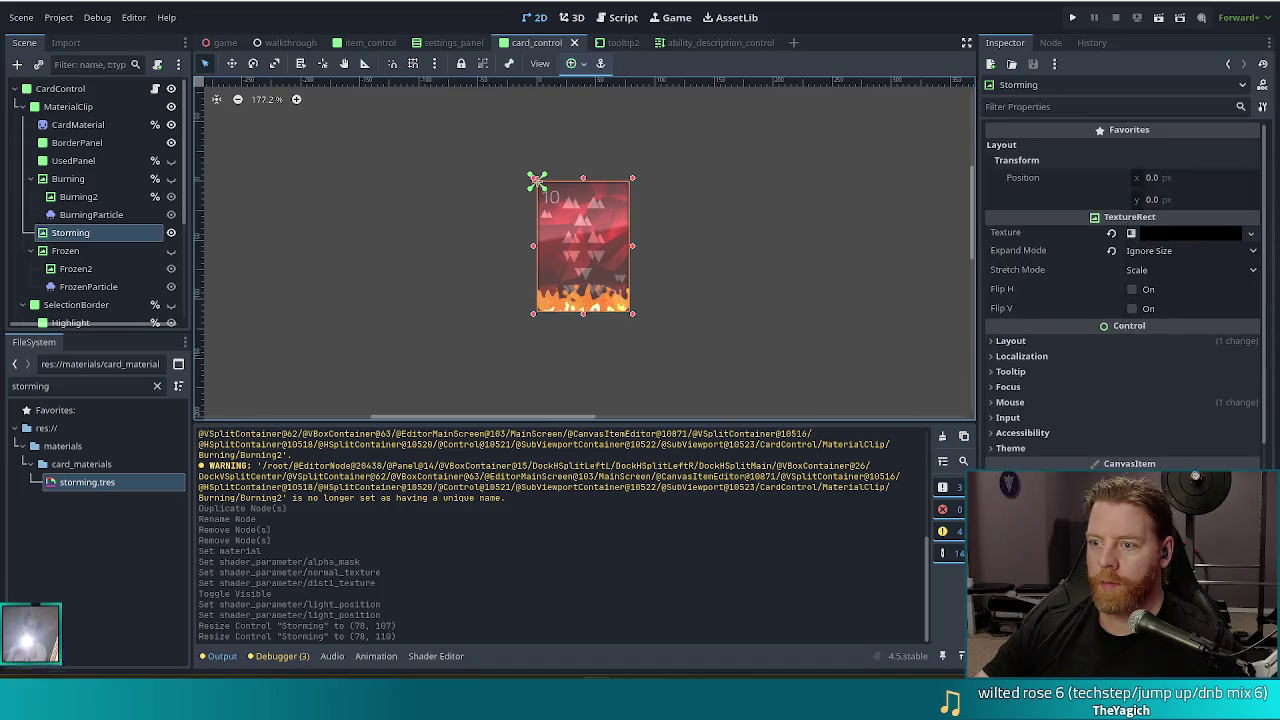
click(1010, 341)
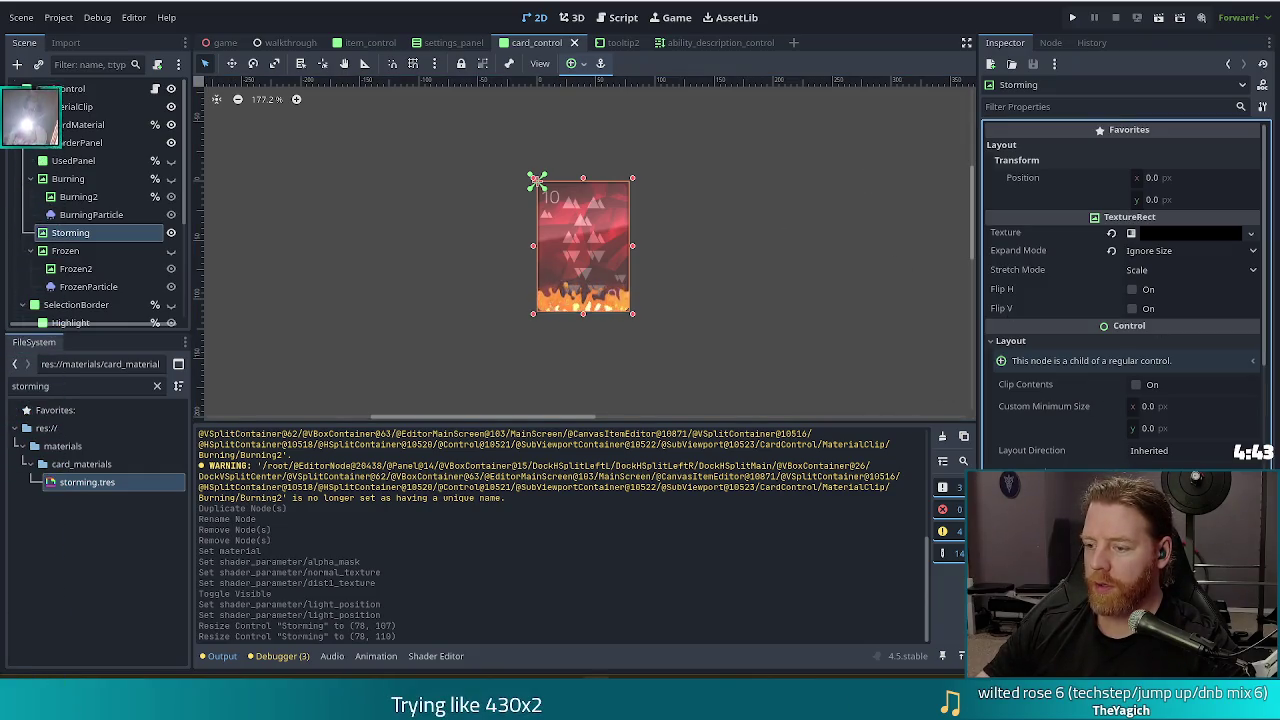
Rotate the Storming node 180 degrees and stretch it over the card's edges
drag(620, 180, 12, 183)
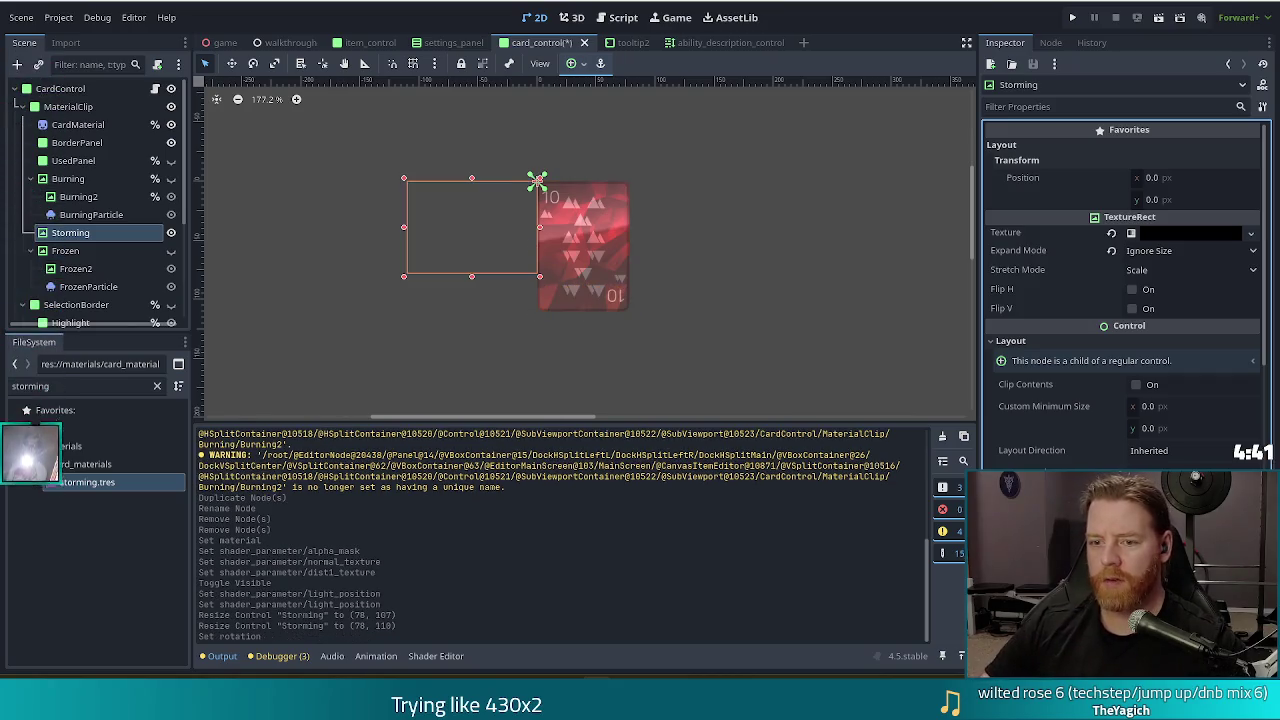
mouse_move(451, 223)
mouse_down()
mouse_move(515, 275)
mouse_move(595, 247)
mouse_move(582, 239)
mouse_up()
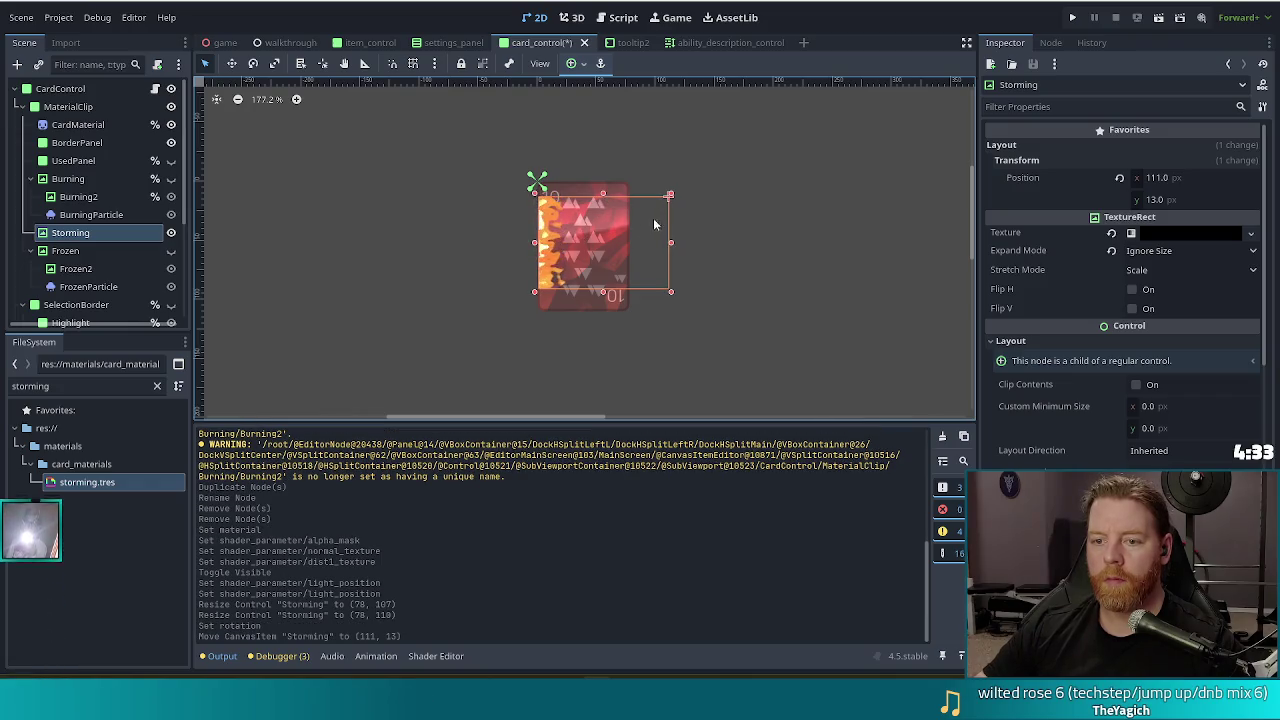
drag(603, 194, 603, 178)
drag(672, 295, 633, 316)
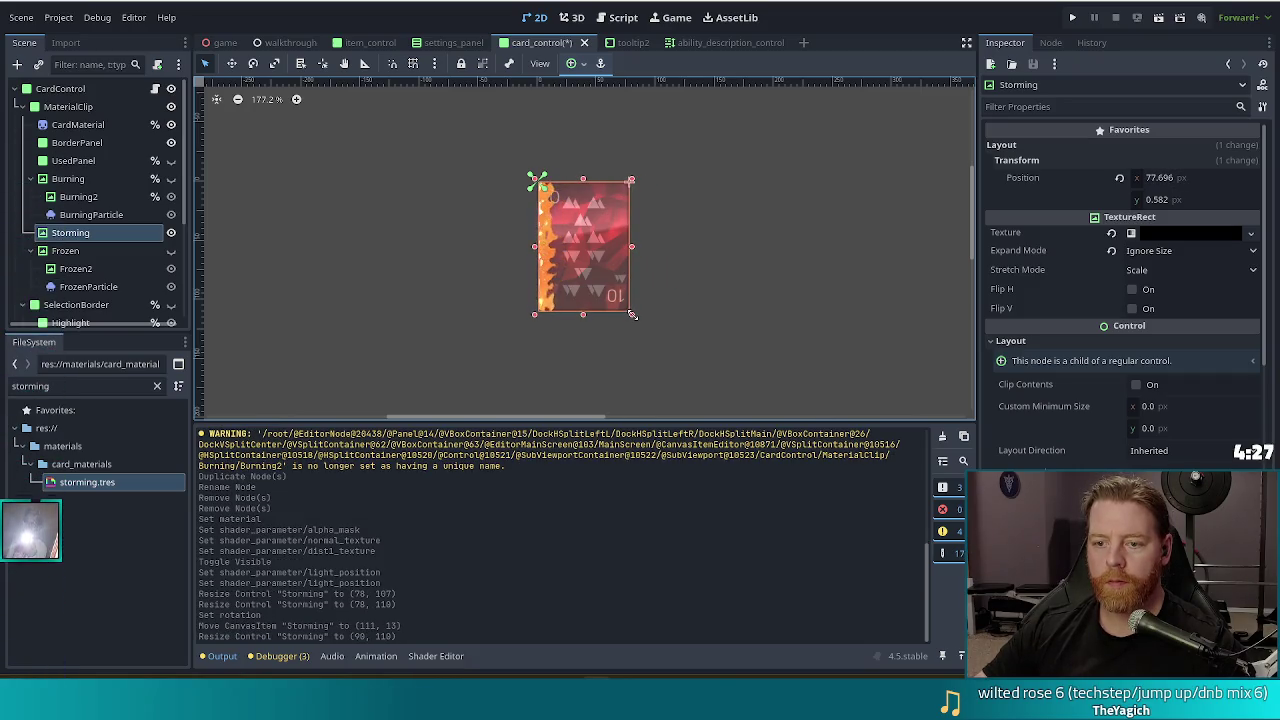
Align Storming's right edge with the card at 109 by 77 and open storming.tres
click(427, 383)
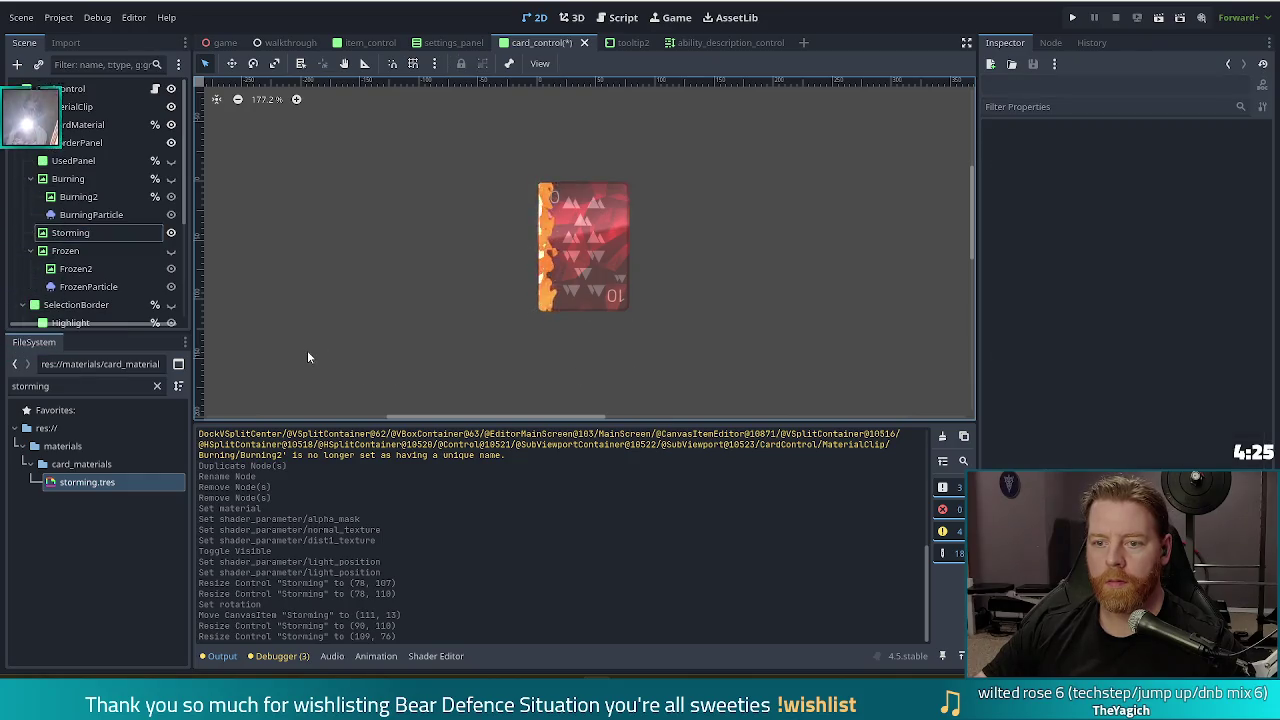
scroll(455, 279, up, 4)
click(105, 232)
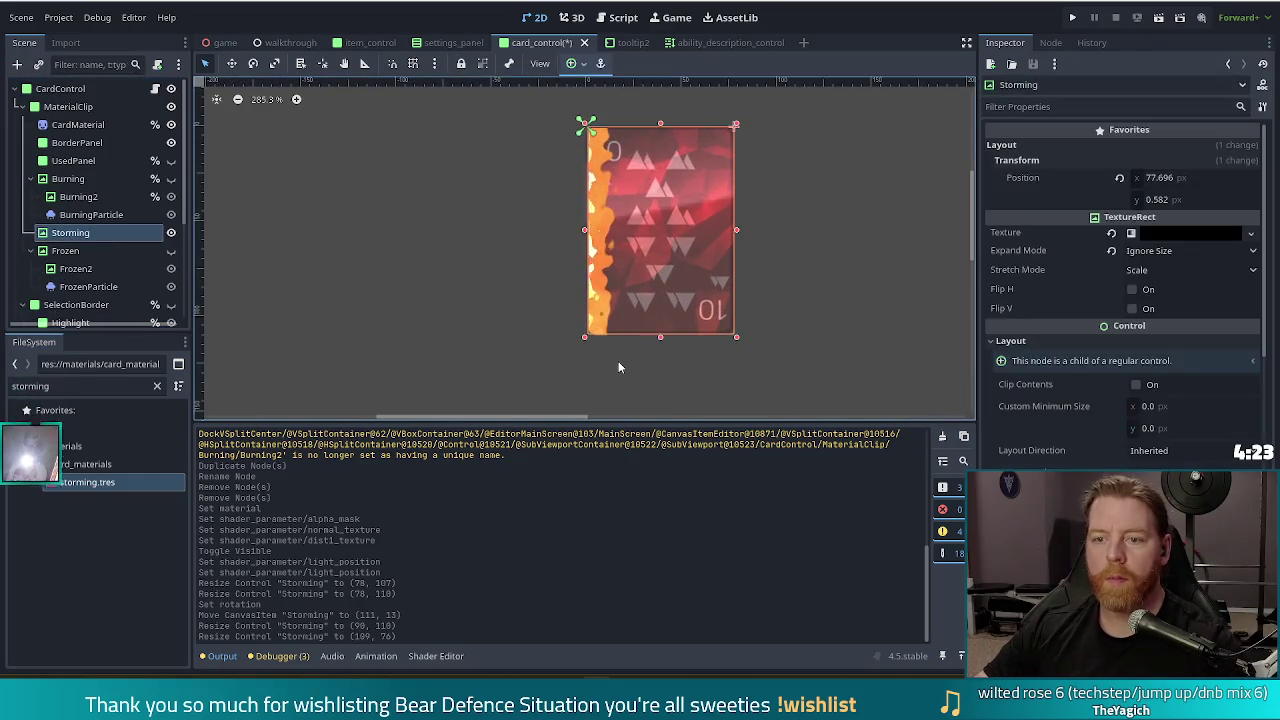
drag(734, 230, 736, 229)
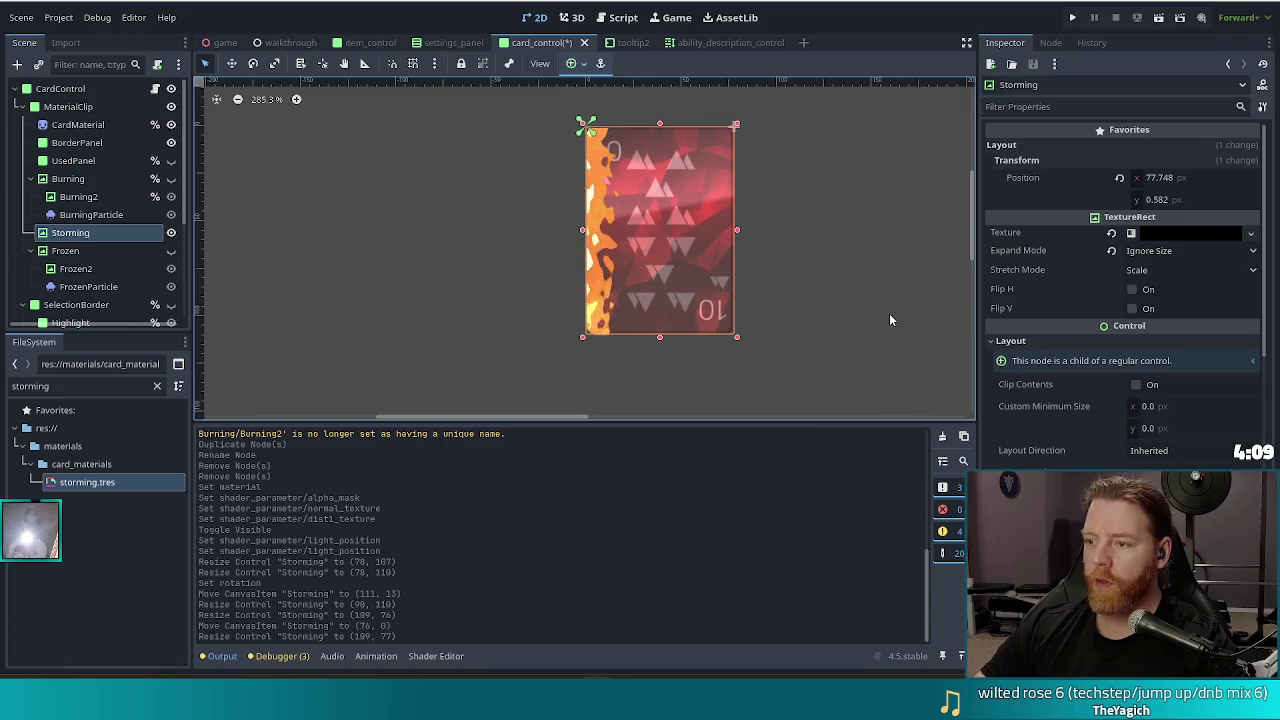
double_click(100, 482)
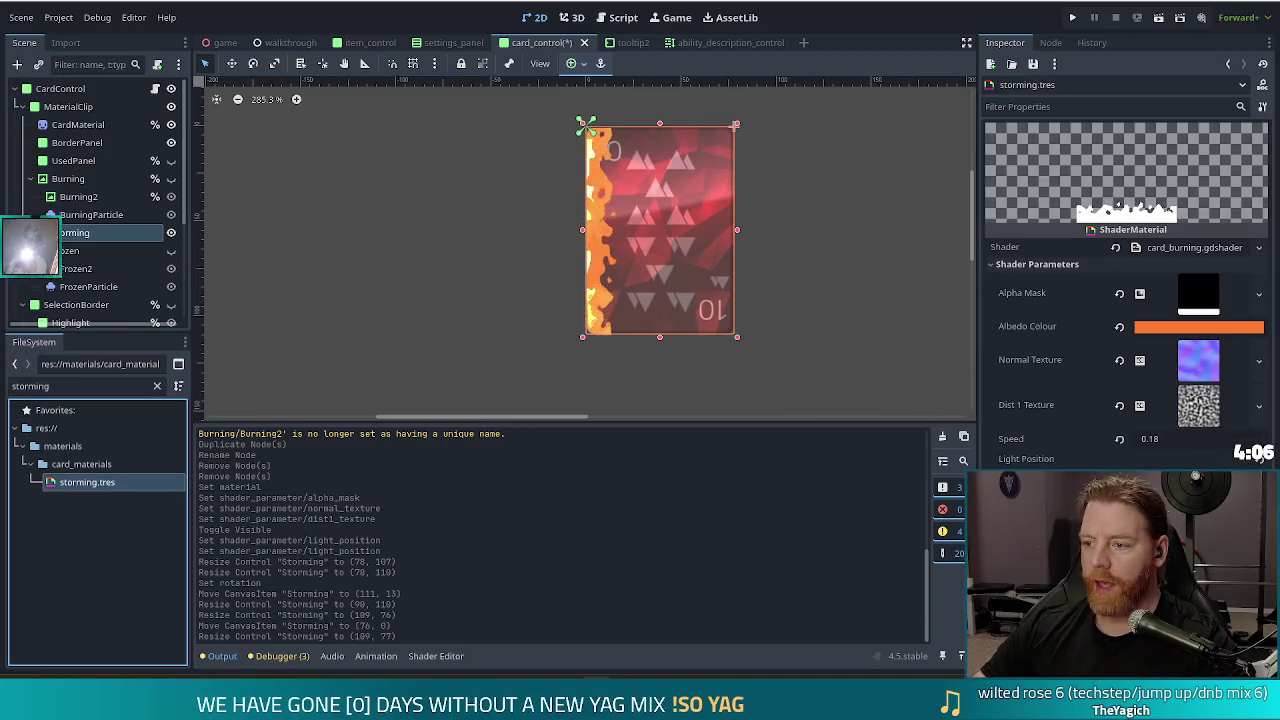
Expand the Alpha Mask GradientTexture2D and shift its fill point for a horizontal white-to-black gradient
click(1190, 298)
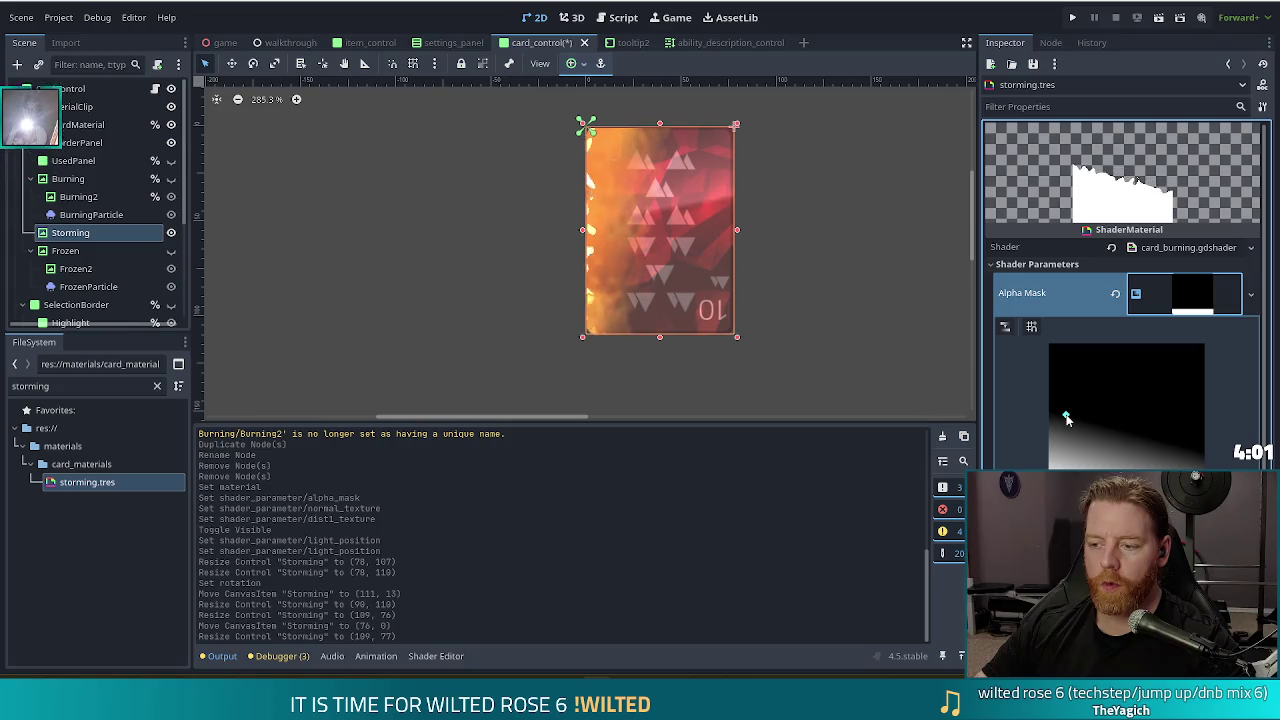
mouse_move(1110, 400)
mouse_down()
mouse_move(1085, 400)
mouse_move(1105, 400)
mouse_up()
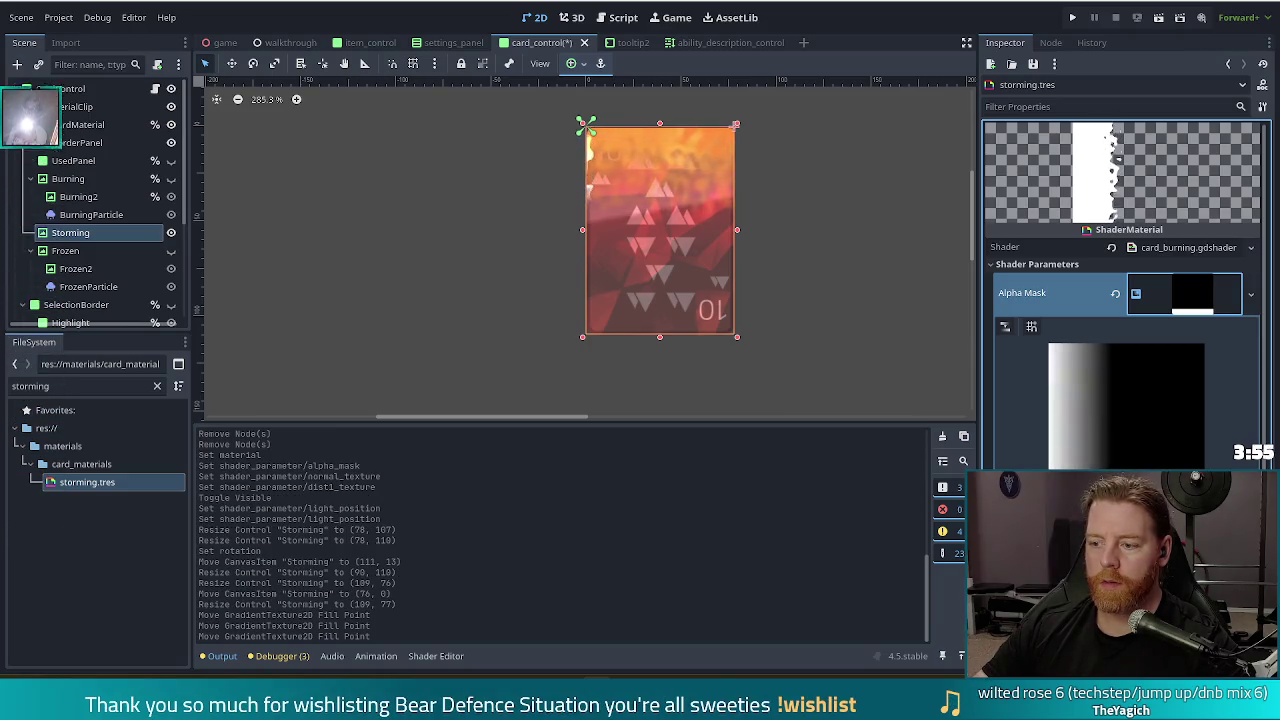
drag(1100, 400, 1105, 400)
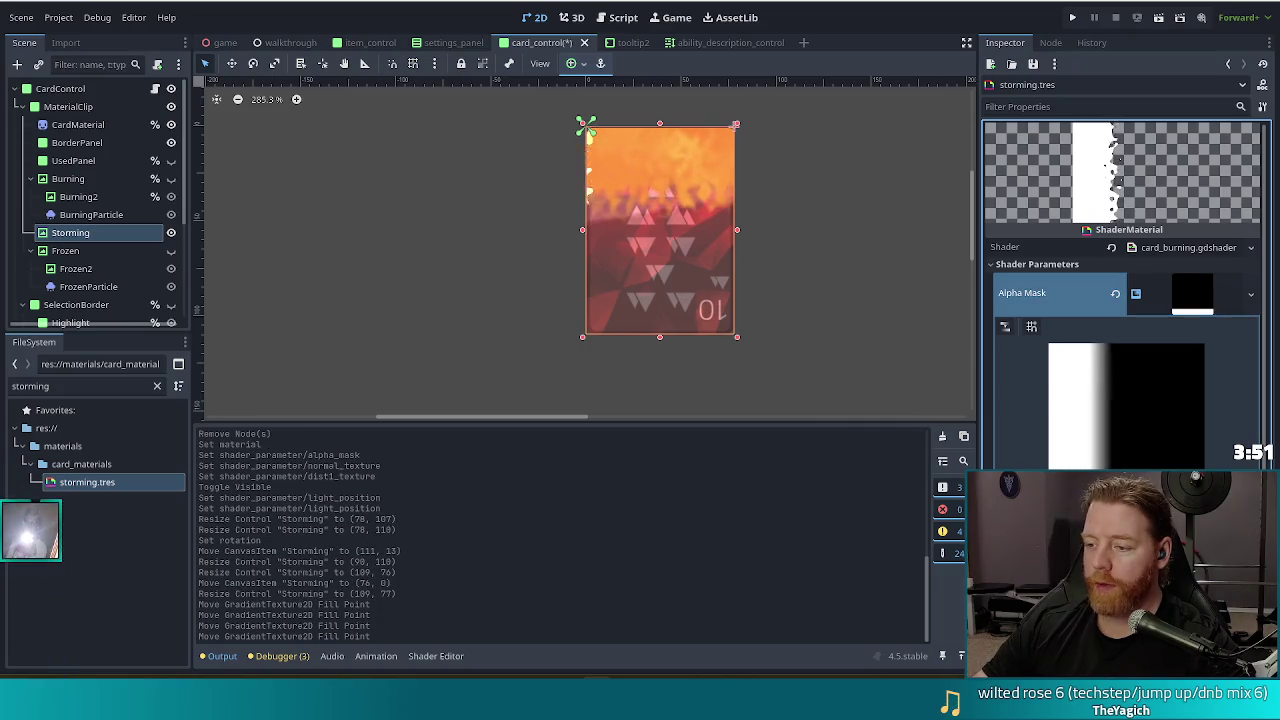
scroll(1125, 300, down, 3)
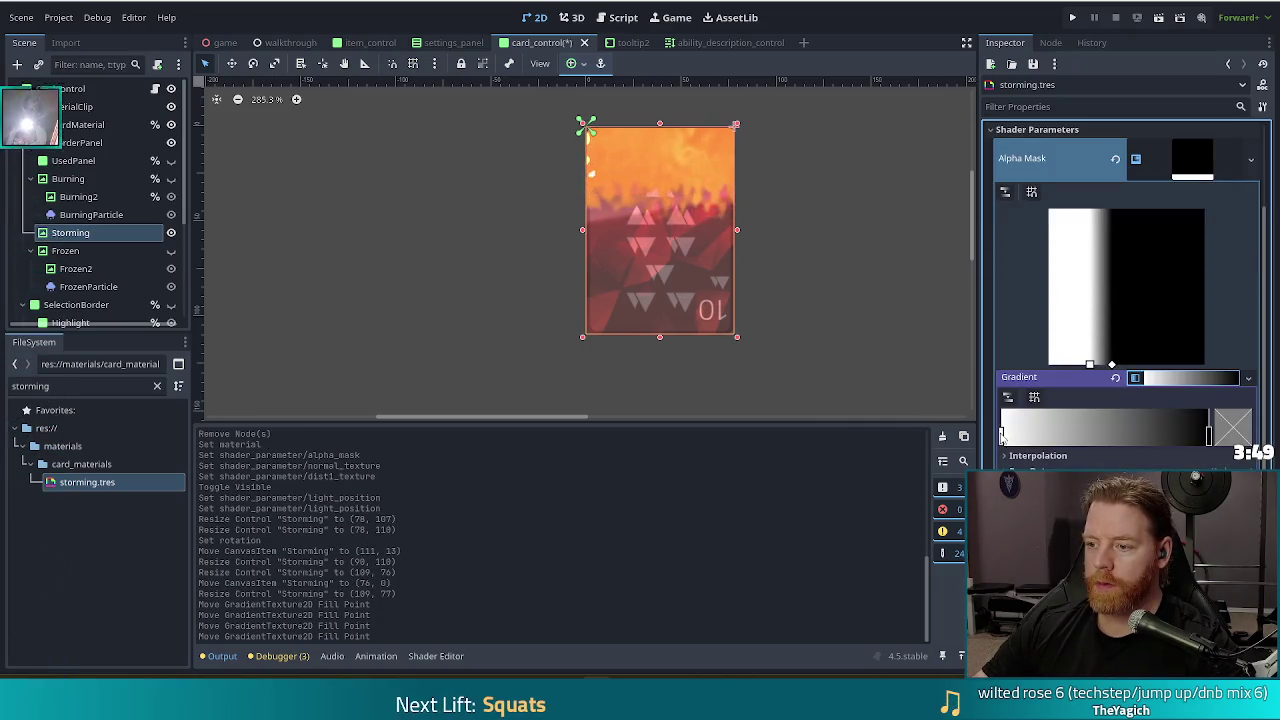
Add a black (000000) stop at the mask gradient's left end and slide the white stop left
drag(1003, 435, 1099, 435)
click(1024, 435)
click(1250, 432)
click(1070, 346)
text(000000)
key(Return)
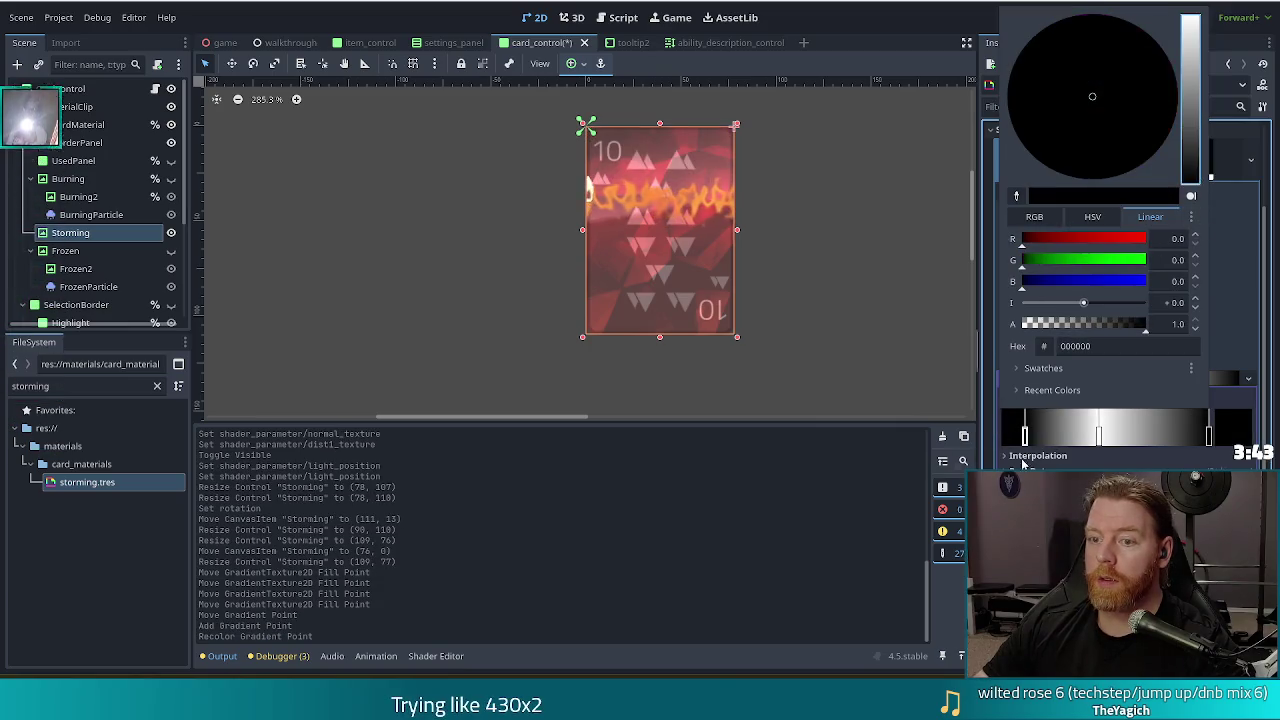
click(1025, 437)
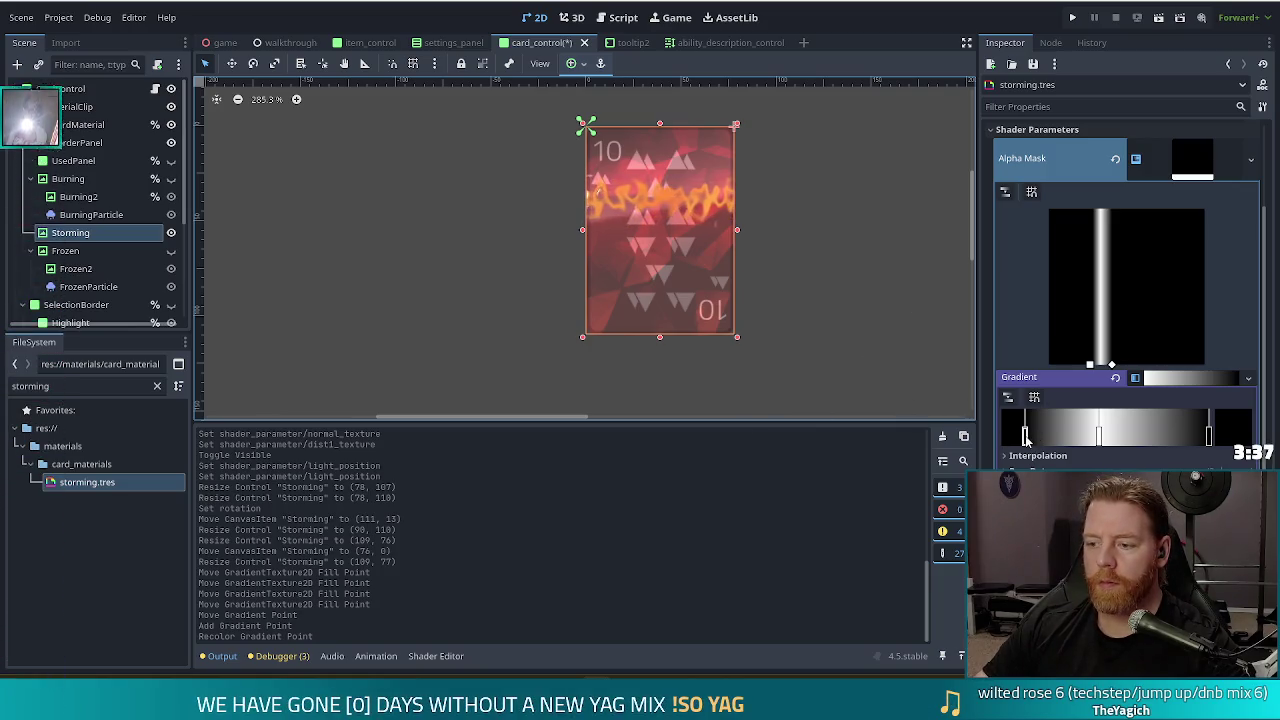
drag(1025, 437, 1001, 437)
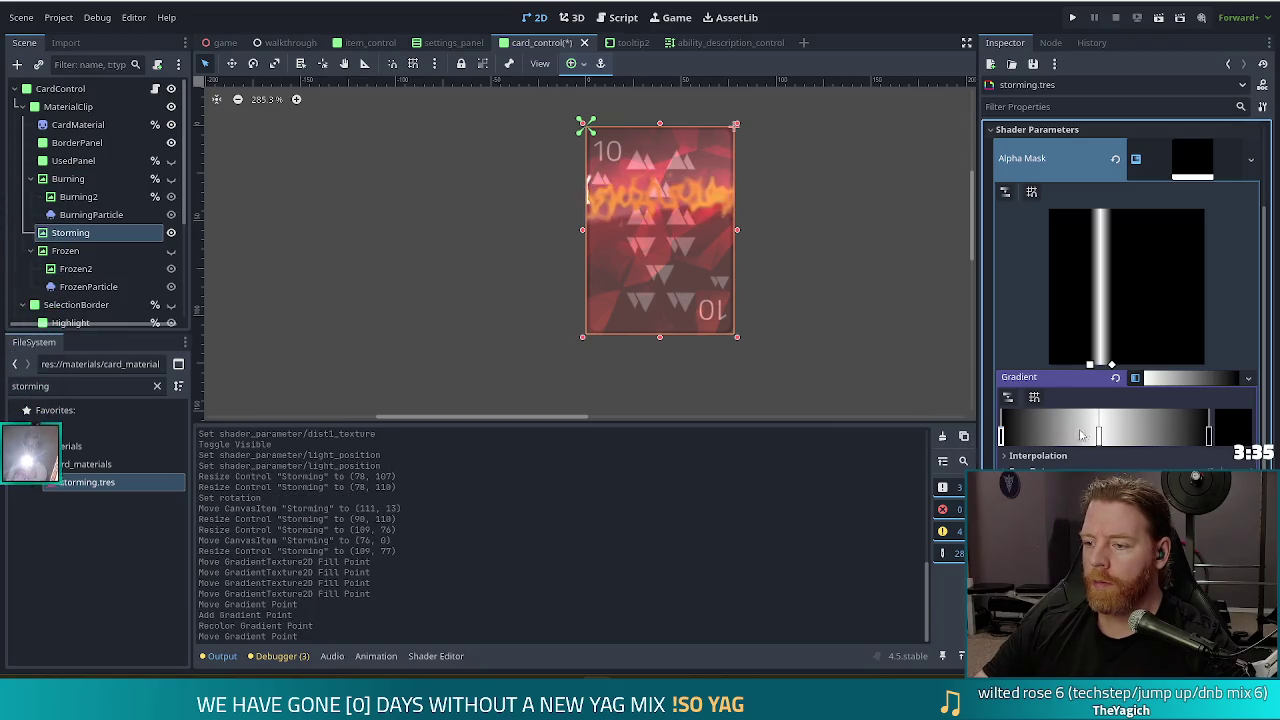
drag(1102, 437, 1053, 437)
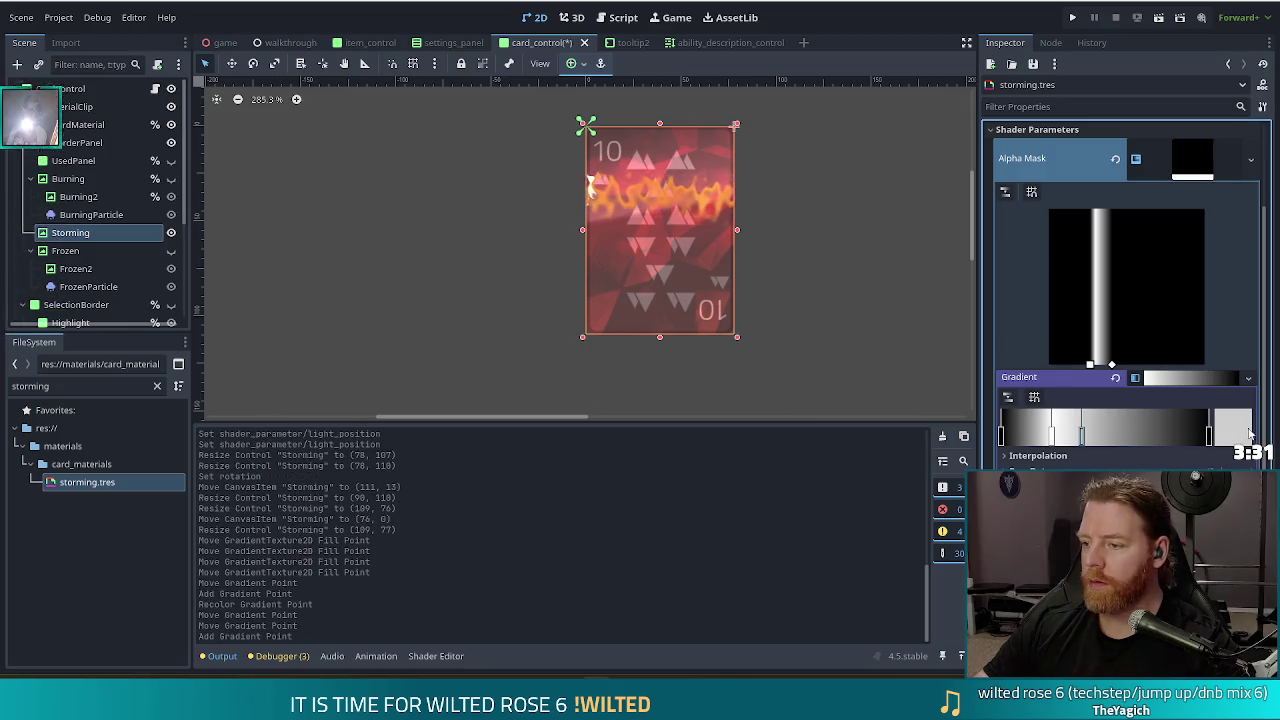
Add a pure white stop in the middle of the mask gradient and reposition it
double_click(1082, 430)
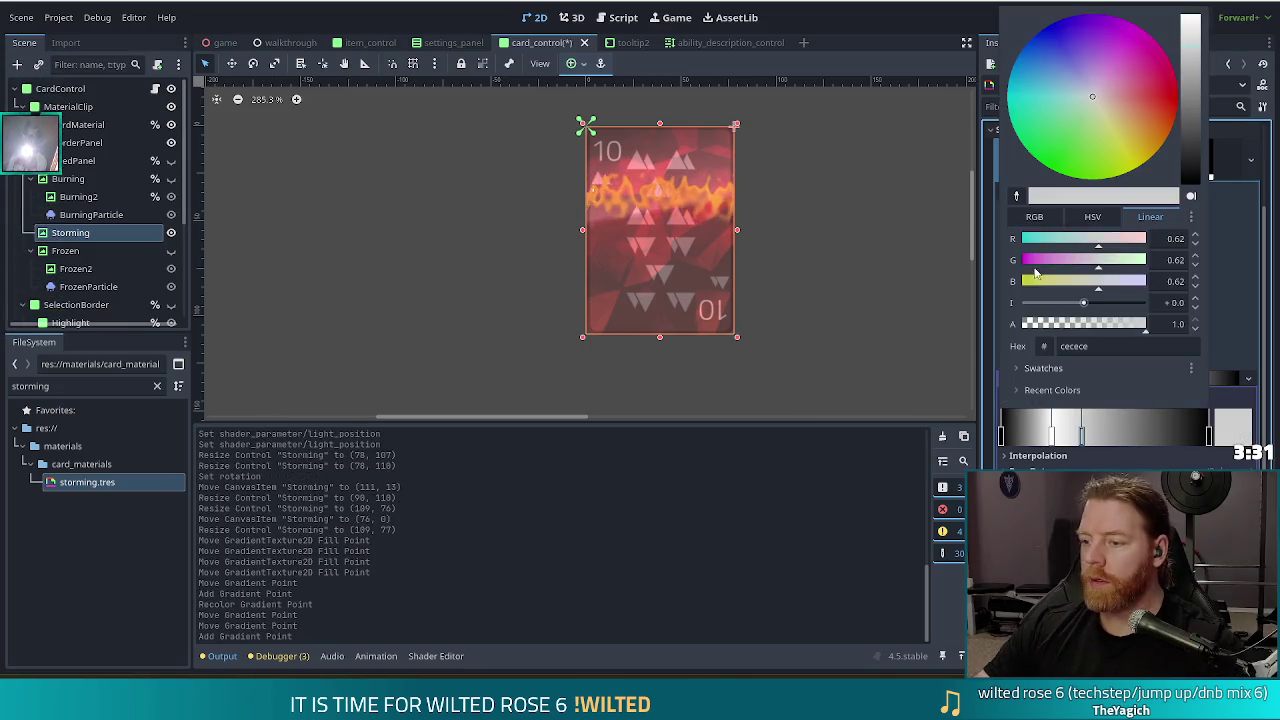
click(1085, 437)
double_click(1082, 437)
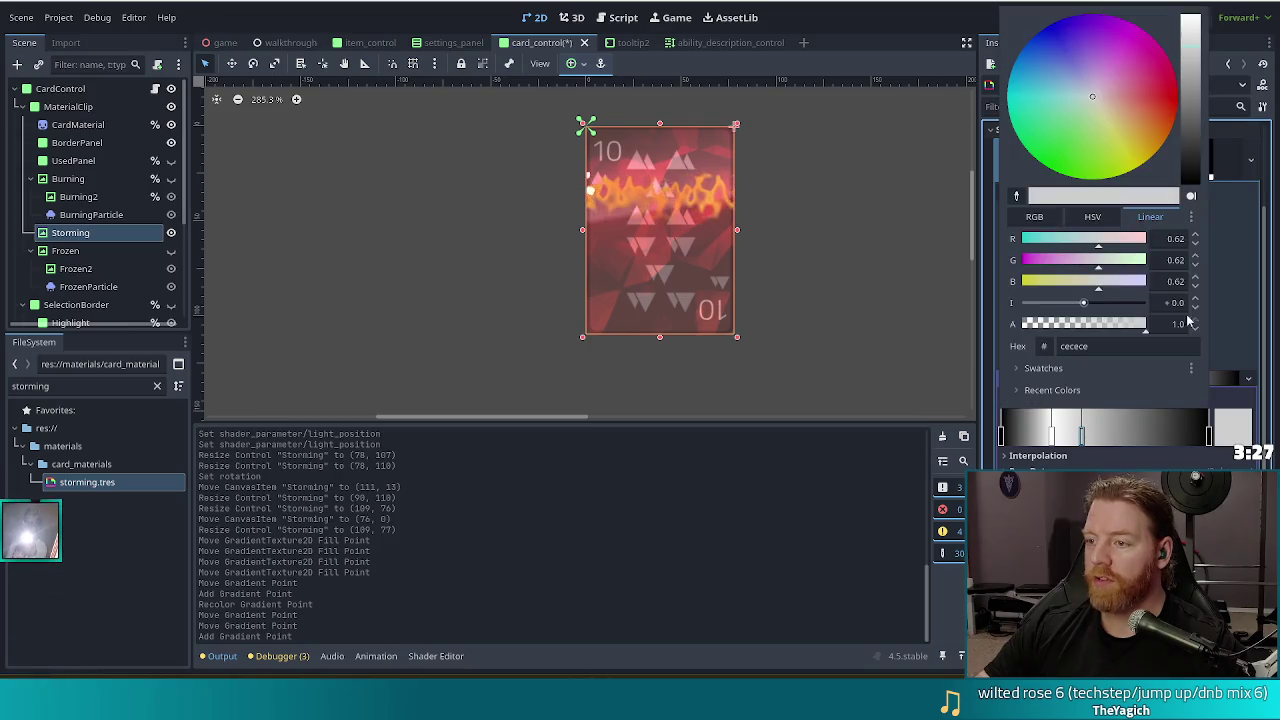
drag(1192, 66, 1198, 2)
click(930, 36)
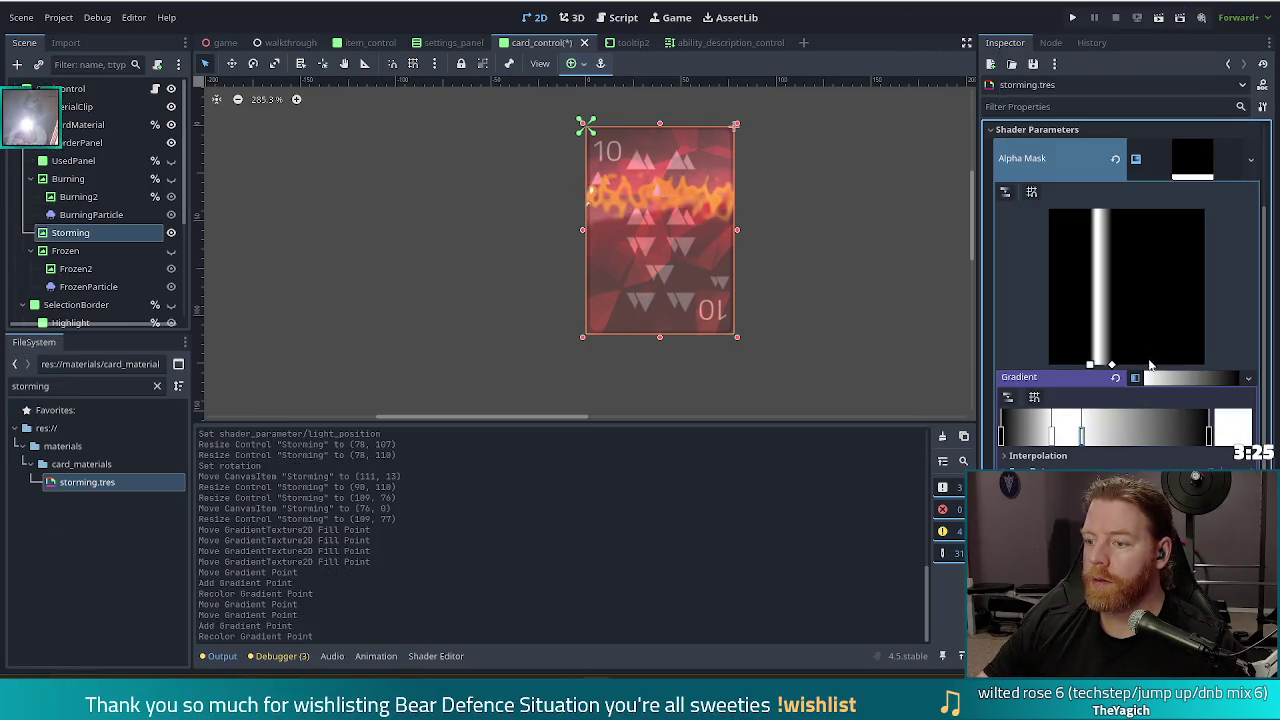
drag(1082, 437, 1097, 450)
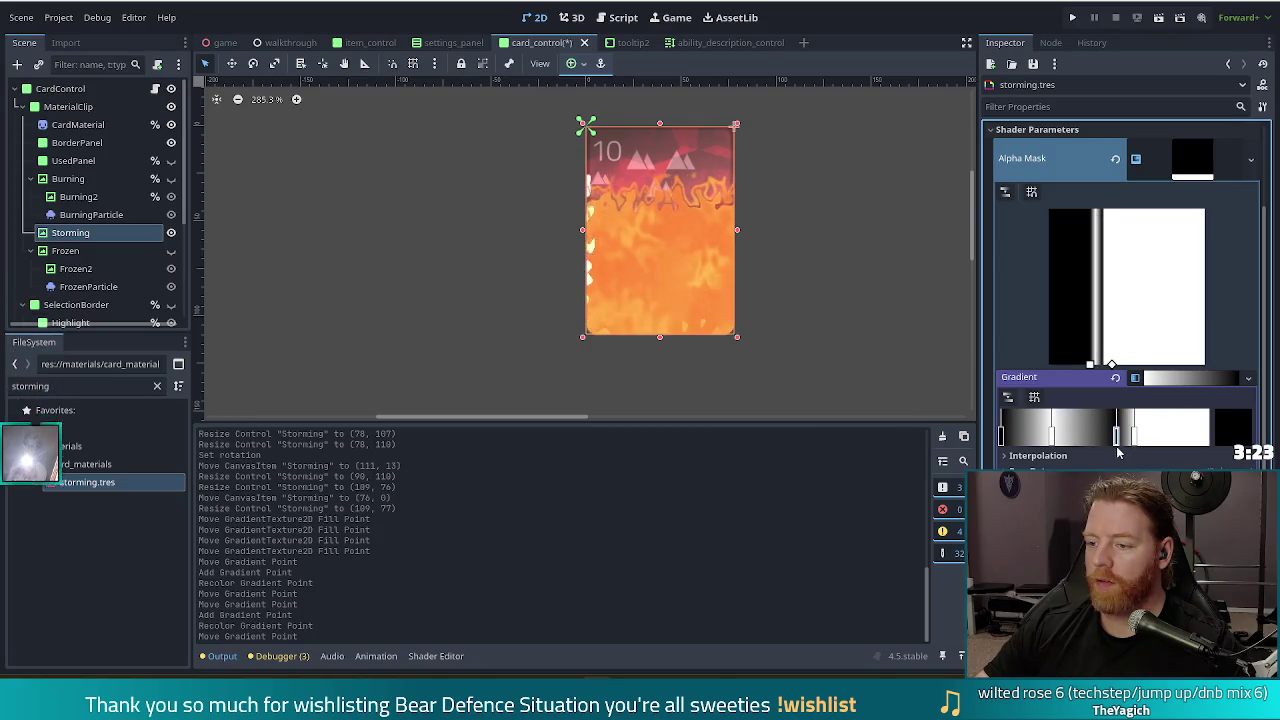
Add a black stop at the right end, widen the stripes, and switch to Constant interpolation
click(1183, 432)
click(1236, 440)
drag(1190, 25, 1202, 257)
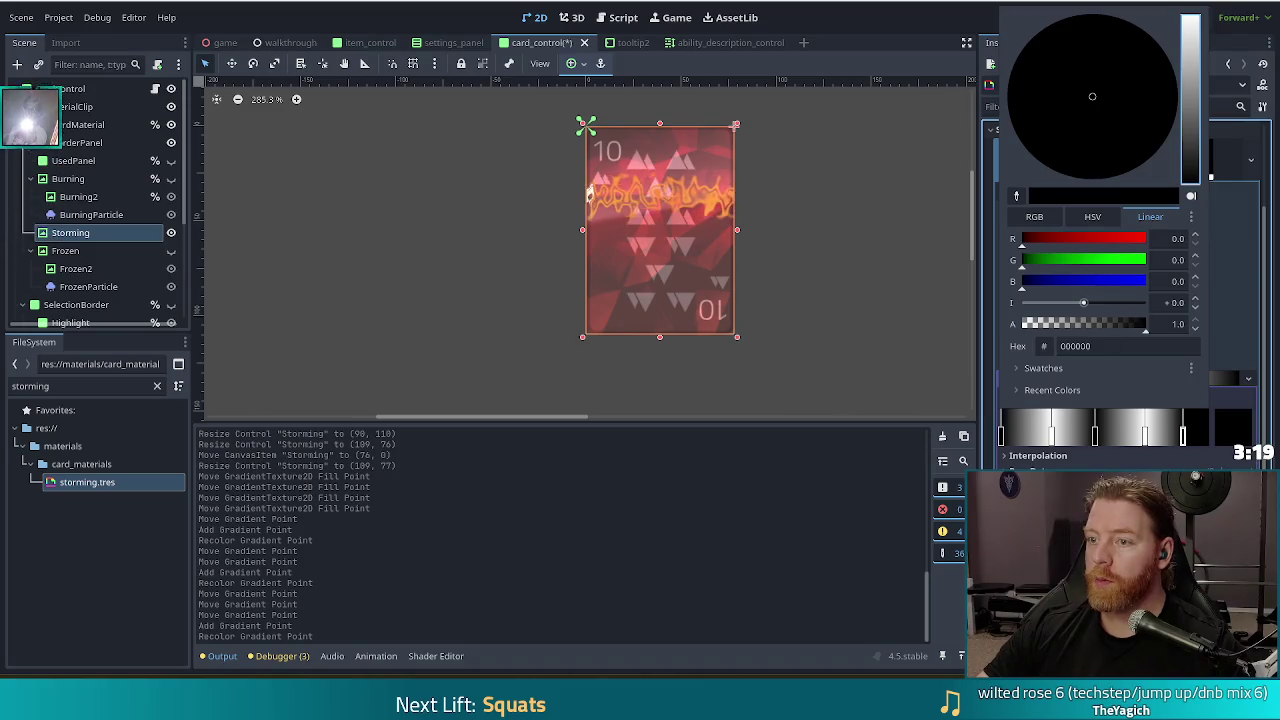
click(911, 28)
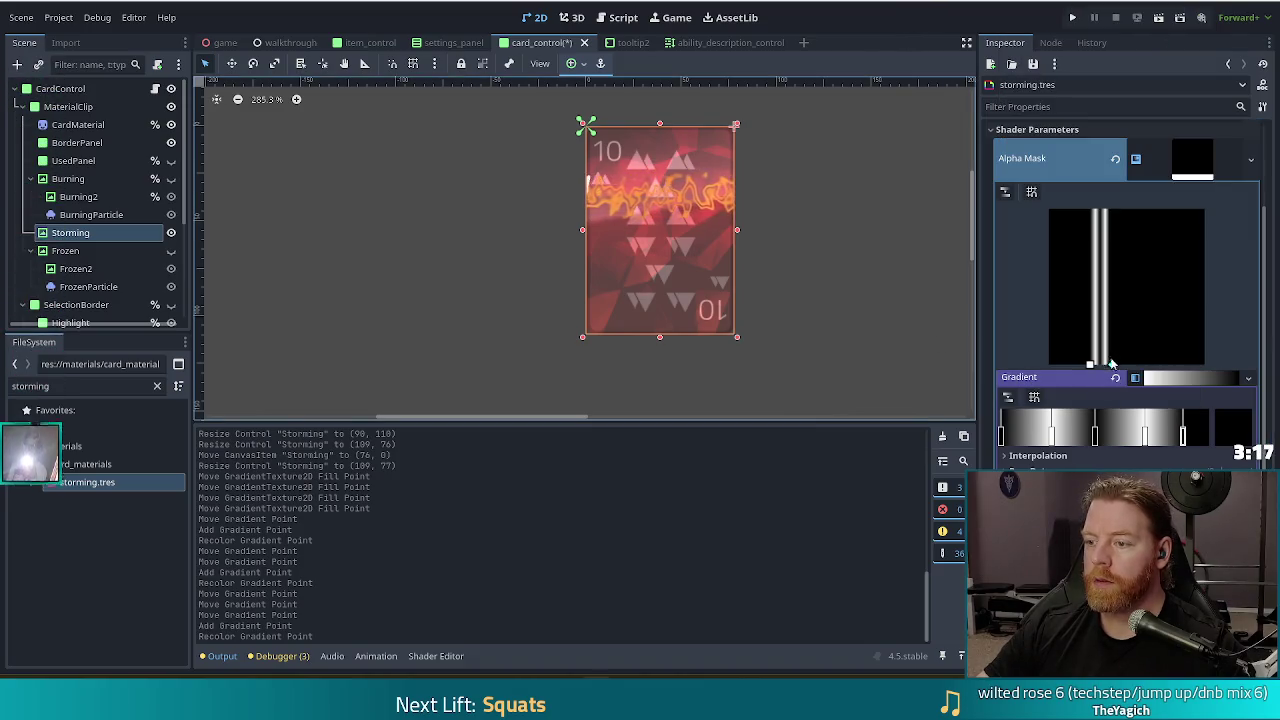
drag(1185, 437, 1208, 437)
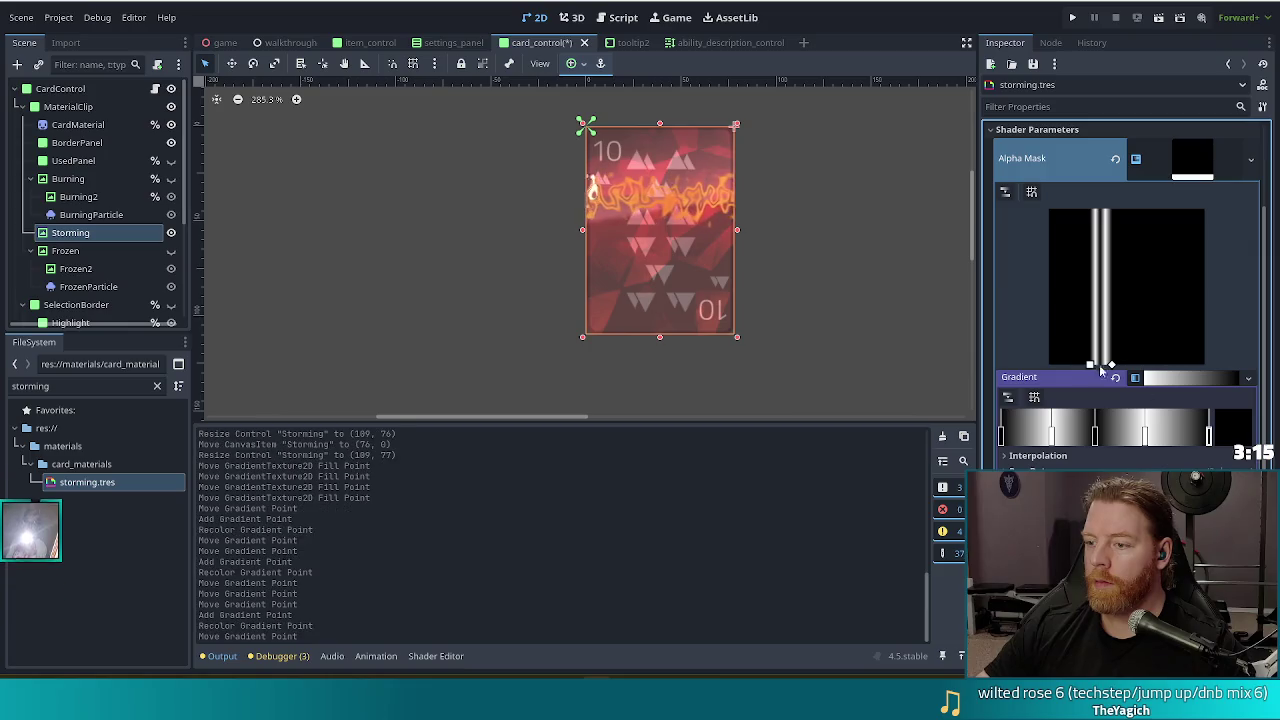
drag(1112, 366, 1161, 365)
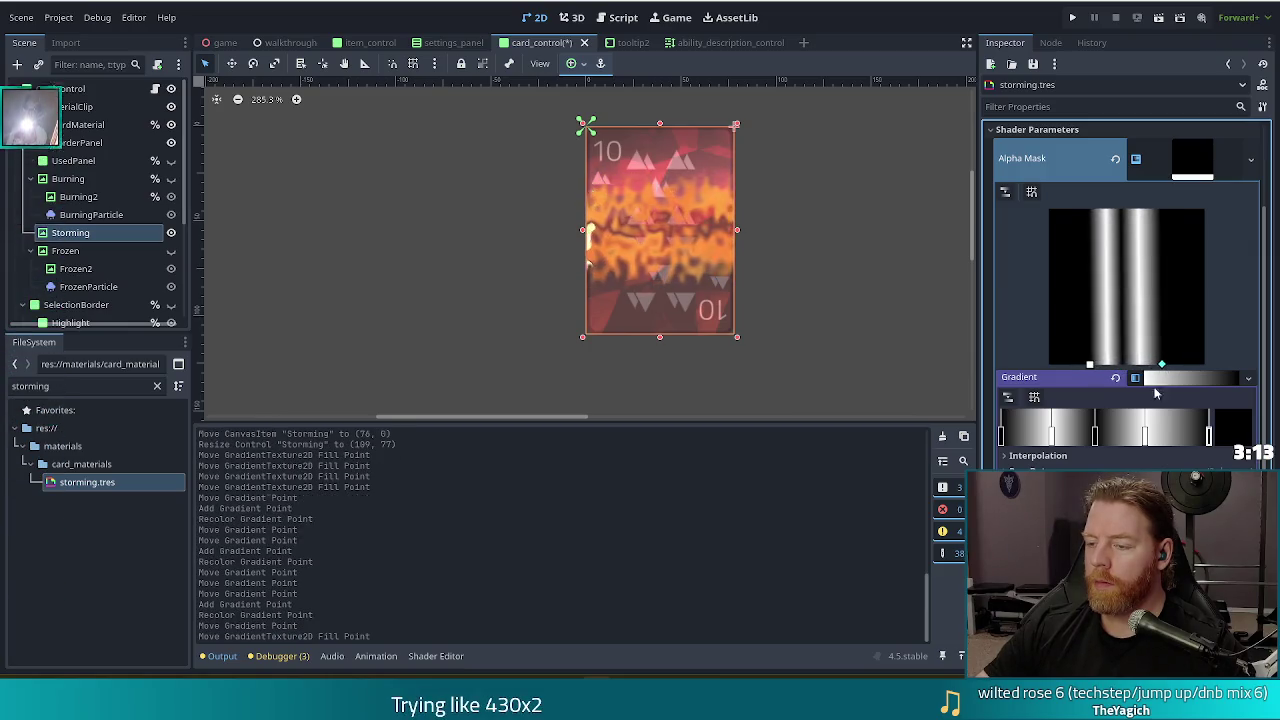
drag(1147, 443, 1156, 437)
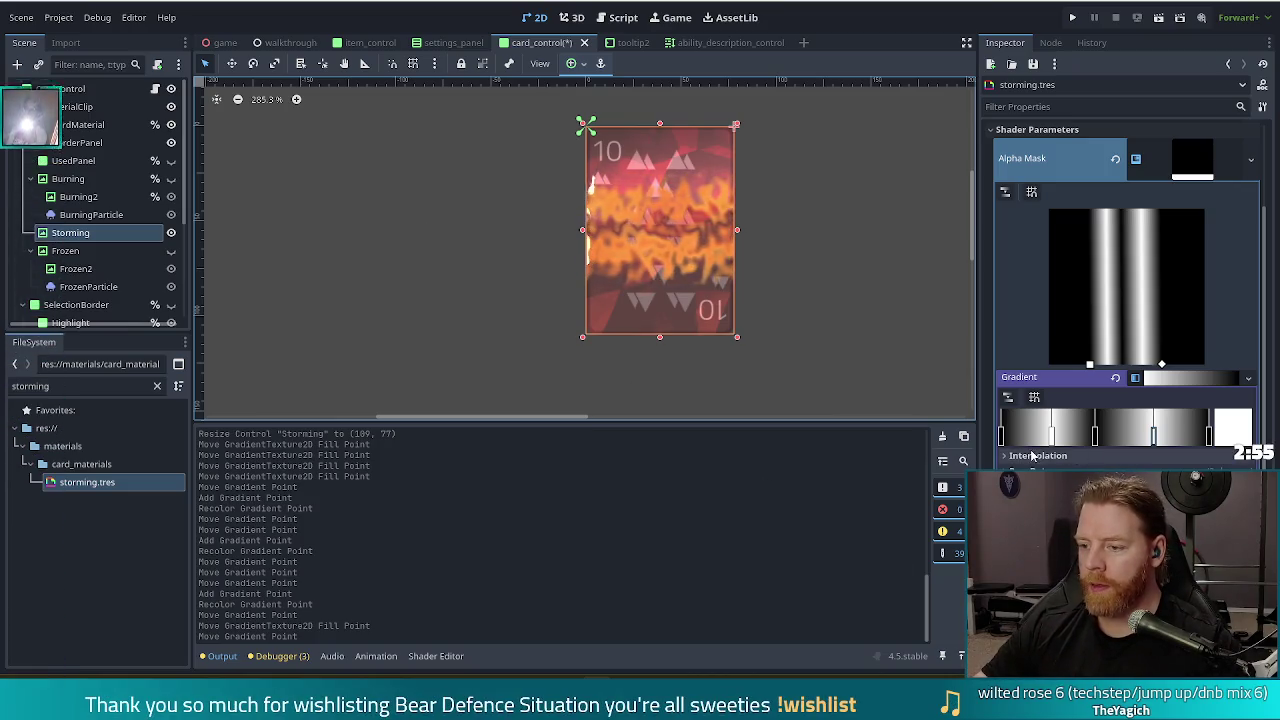
click(1190, 490)
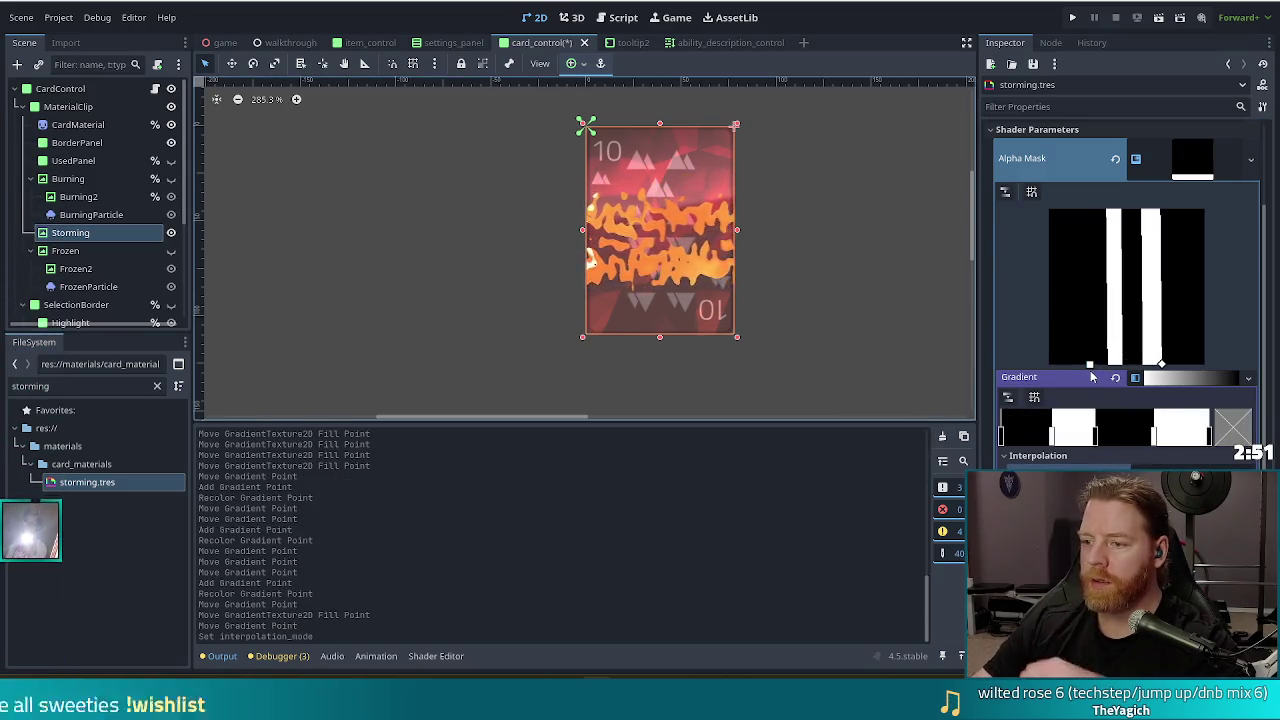
Spread the mask's fill points outward and move stops to narrow the white bands into thin bars
mouse_move(1052, 437)
mouse_down()
mouse_move(1016, 438)
mouse_move(1030, 438)
mouse_up()
drag(1090, 364, 1048, 364)
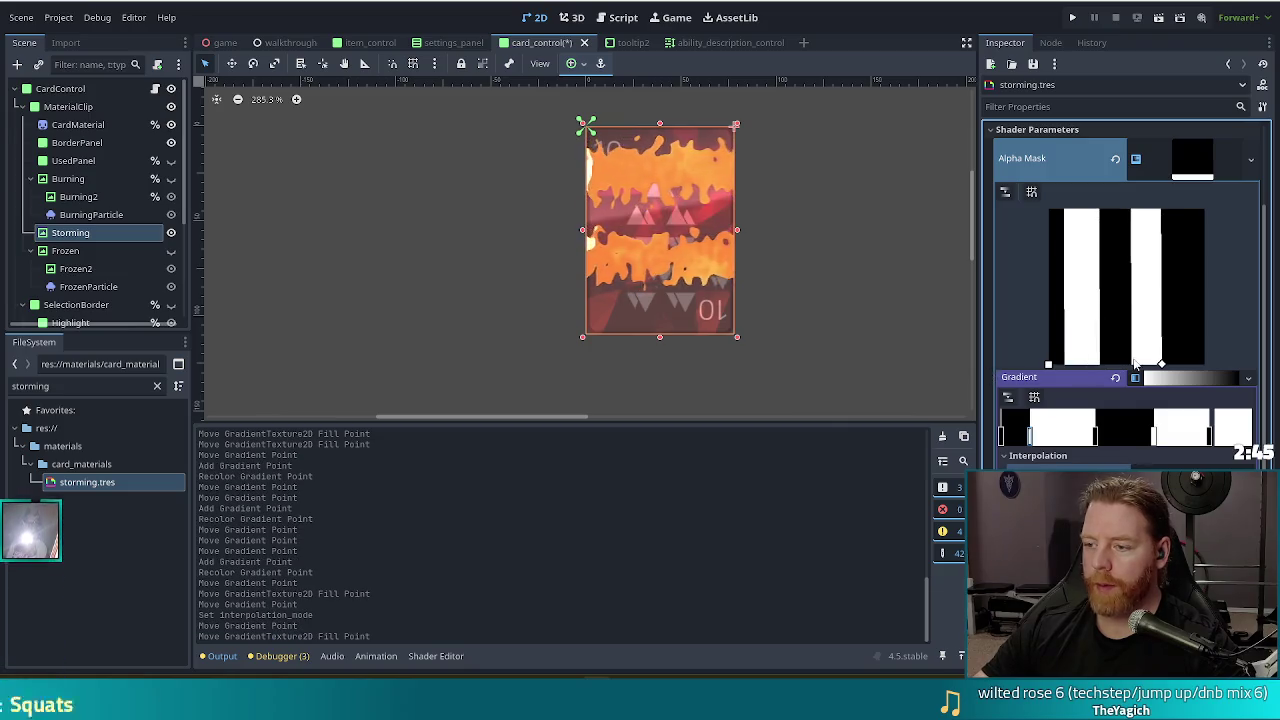
drag(1162, 366, 1204, 364)
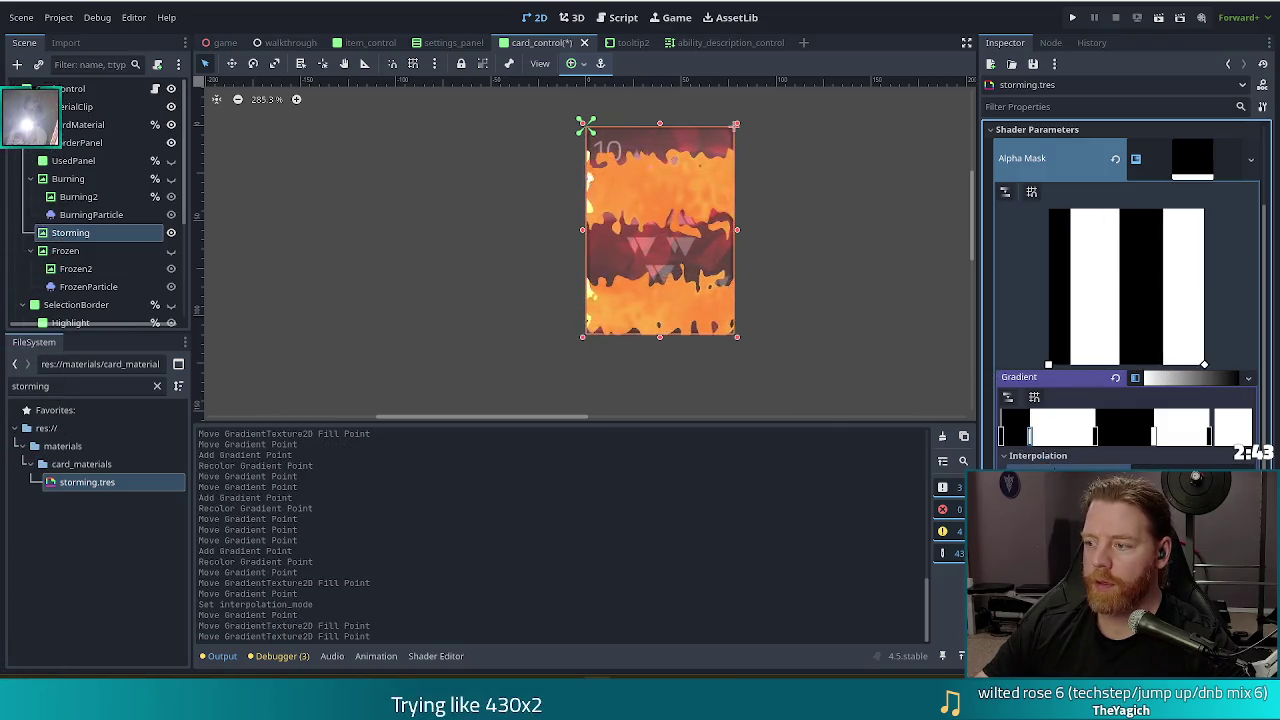
mouse_move(1095, 443)
mouse_down()
mouse_move(1050, 452)
mouse_move(1060, 436)
mouse_move(1040, 437)
mouse_up()
drag(1155, 437, 1102, 437)
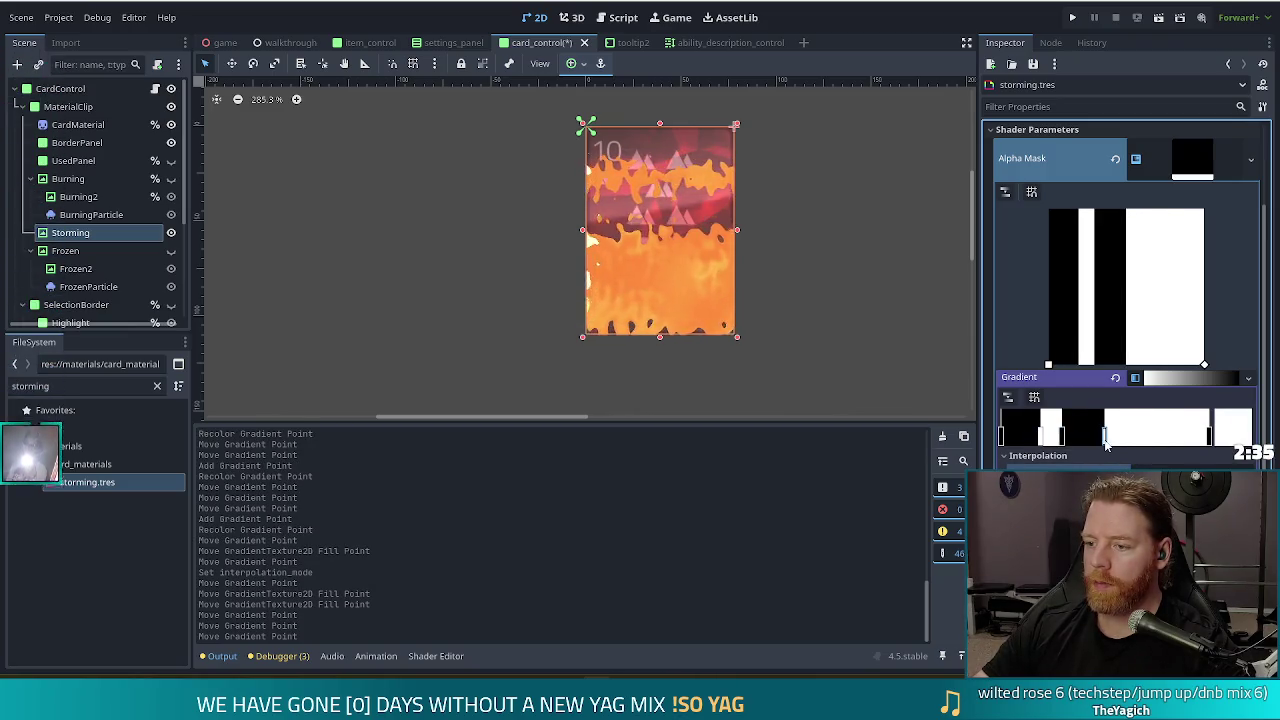
drag(1212, 445, 1122, 452)
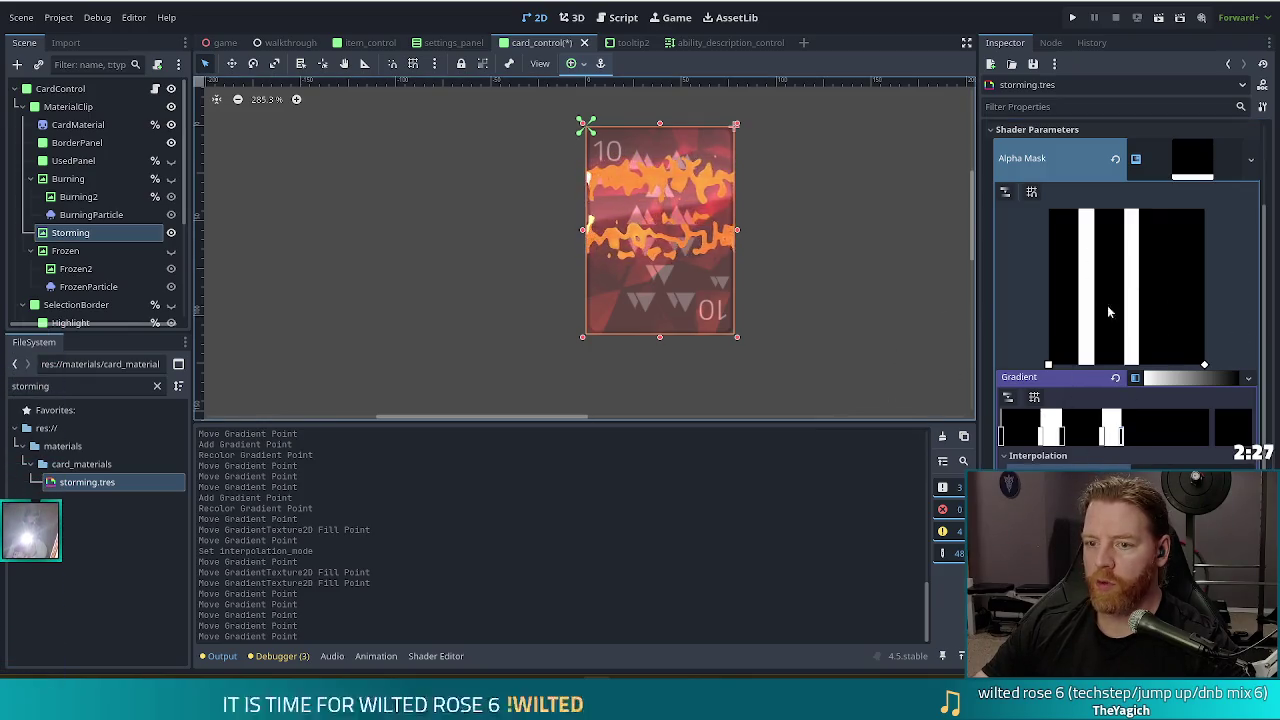
Add a white stop and a black rightmost stop, forming a third narrow white stripe
click(1159, 430)
double_click(1159, 430)
click(1190, 20)
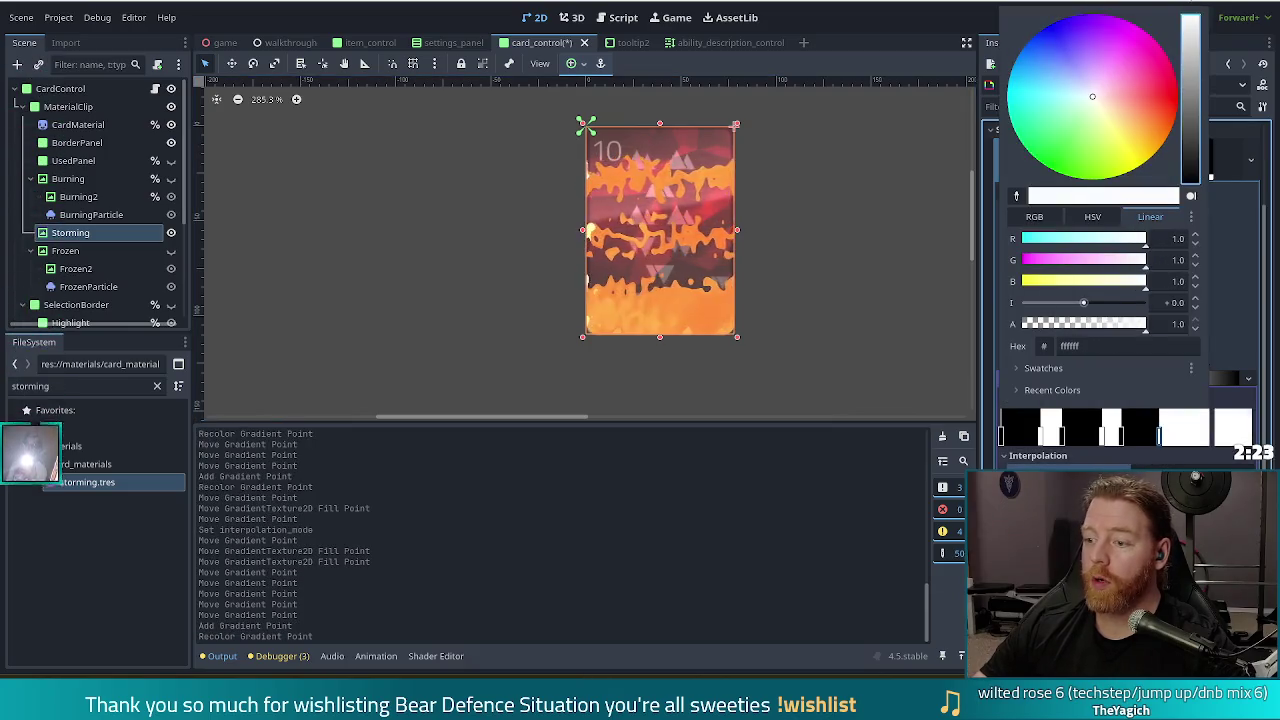
click(940, 20)
click(1190, 432)
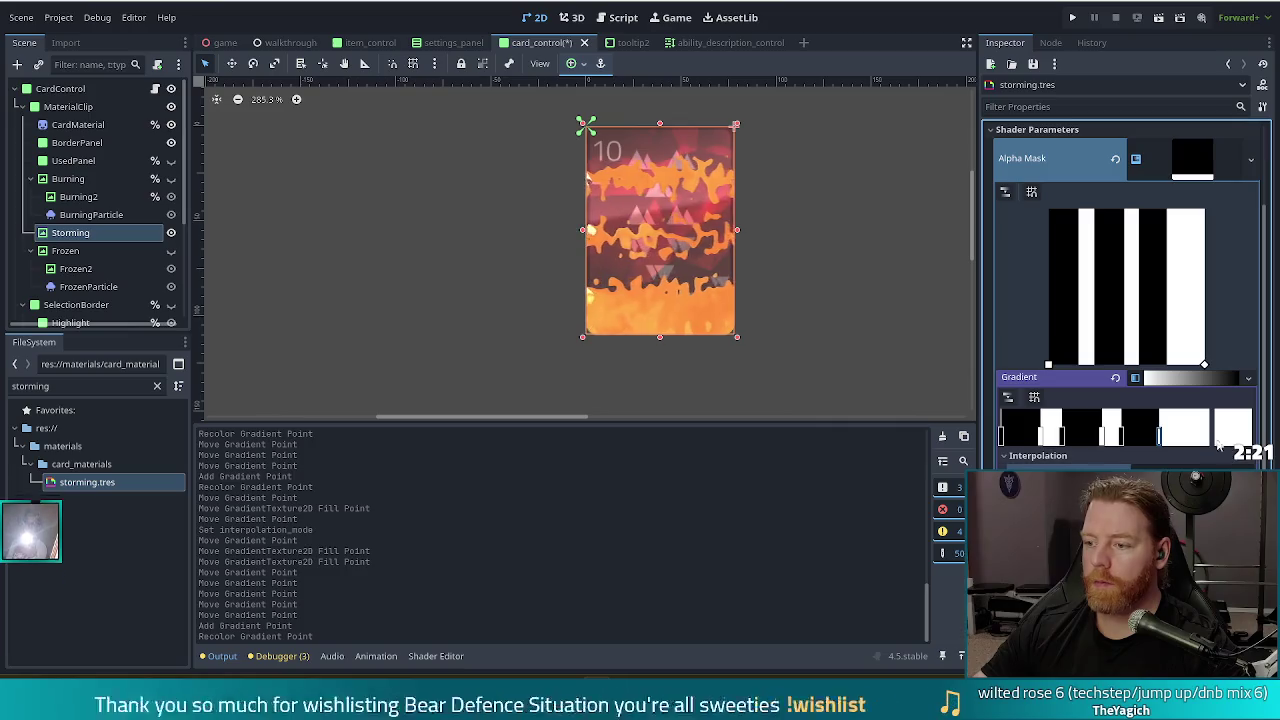
double_click(1229, 432)
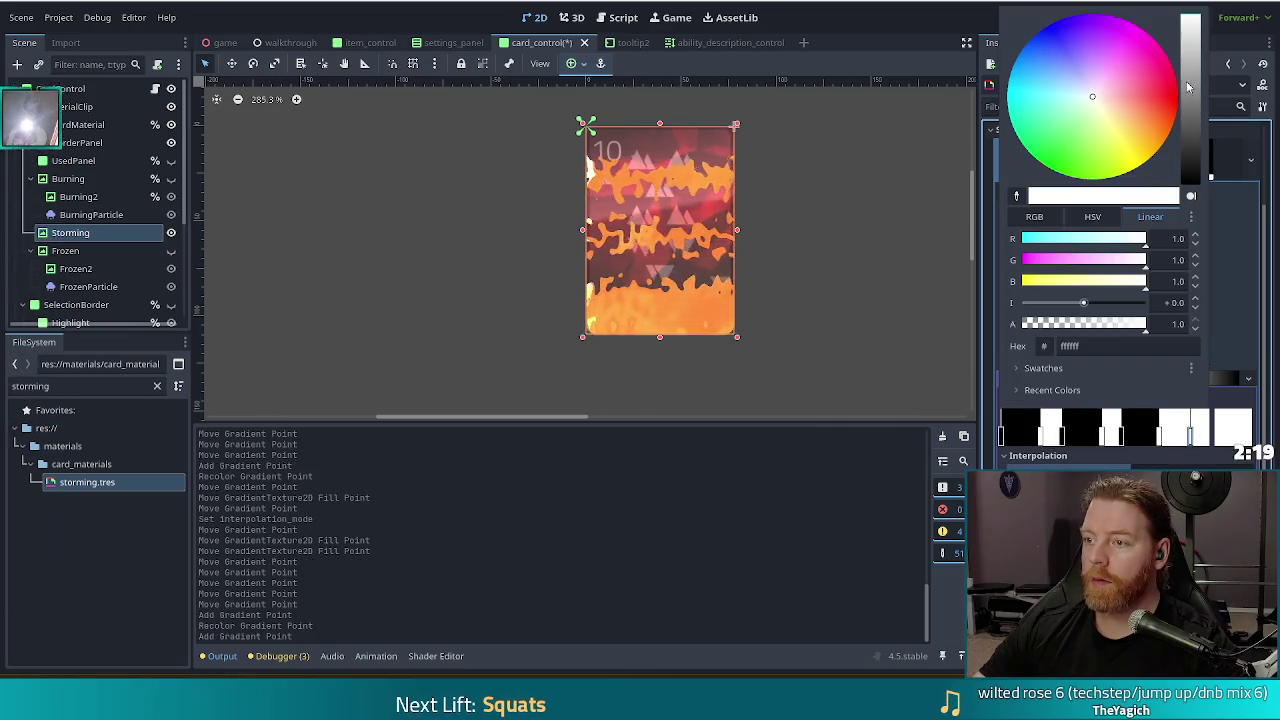
click(1190, 182)
click(969, 22)
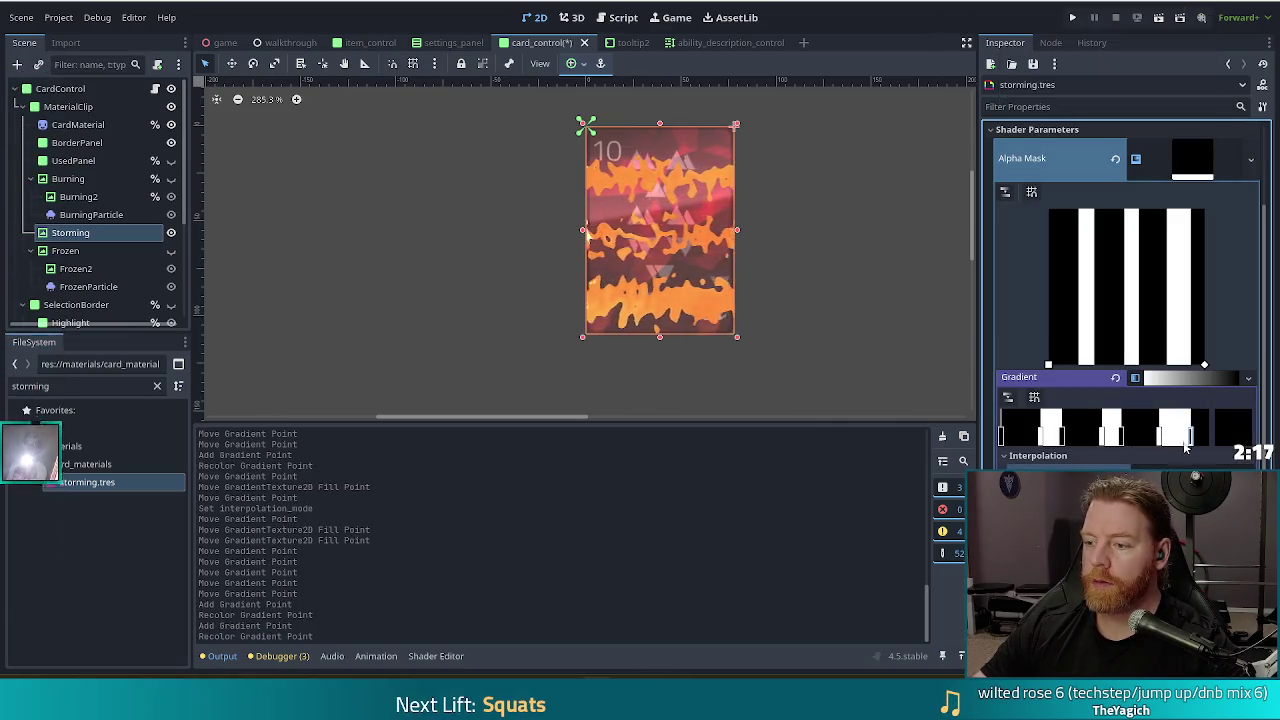
drag(1192, 444, 1183, 450)
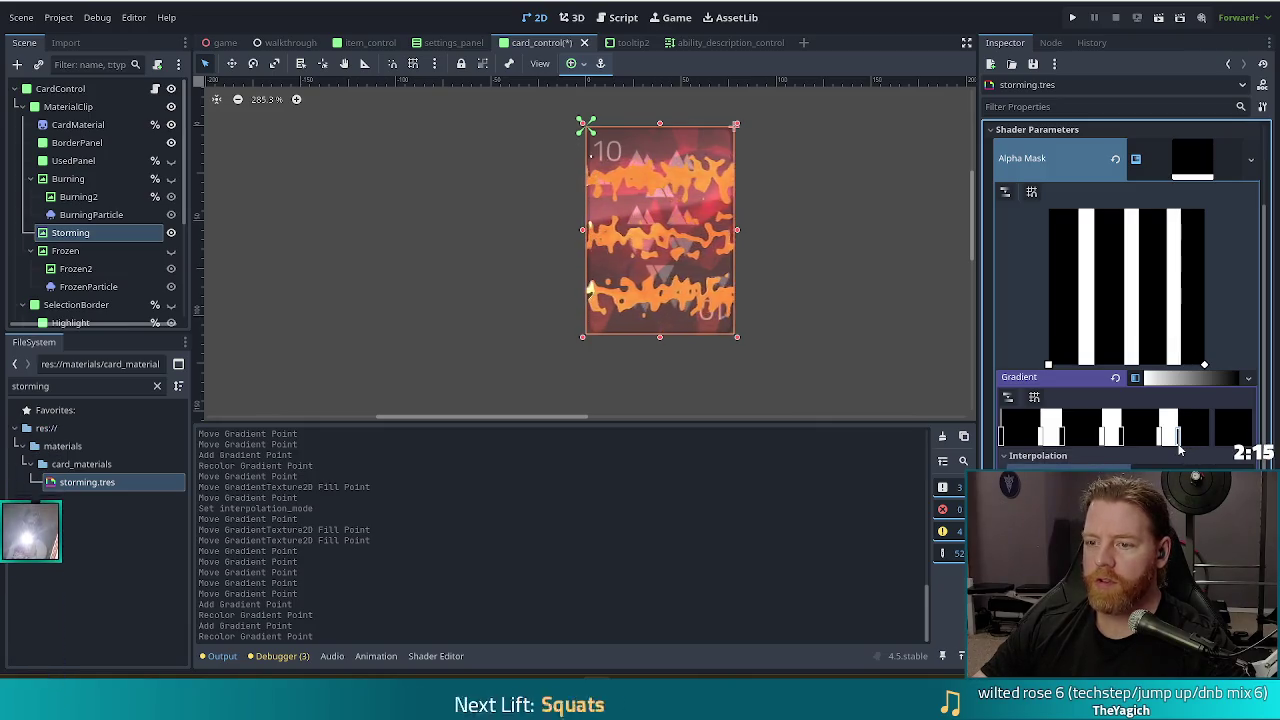
click(1178, 446)
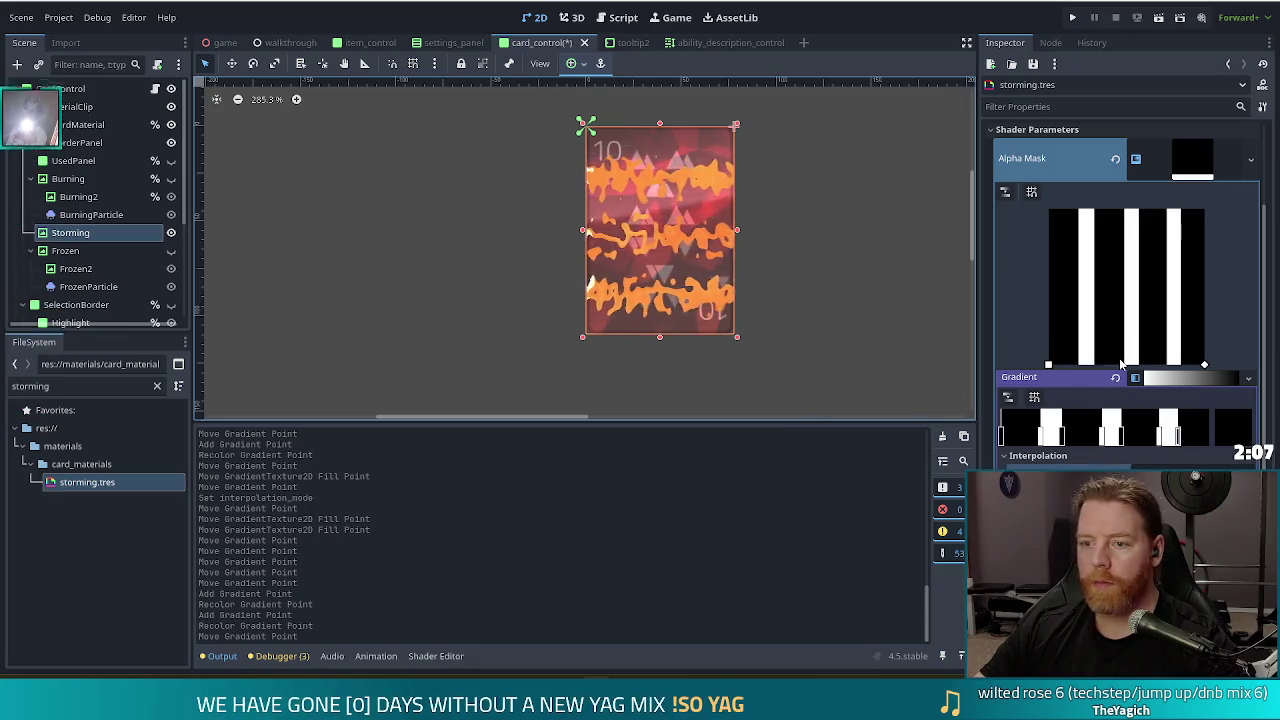
Pull both alpha mask fill end points inward to thin the stripes, and collapse the editor
mouse_move(1204, 365)
mouse_down()
mouse_move(1156, 376)
mouse_move(1172, 370)
mouse_up()
drag(1048, 365, 1077, 366)
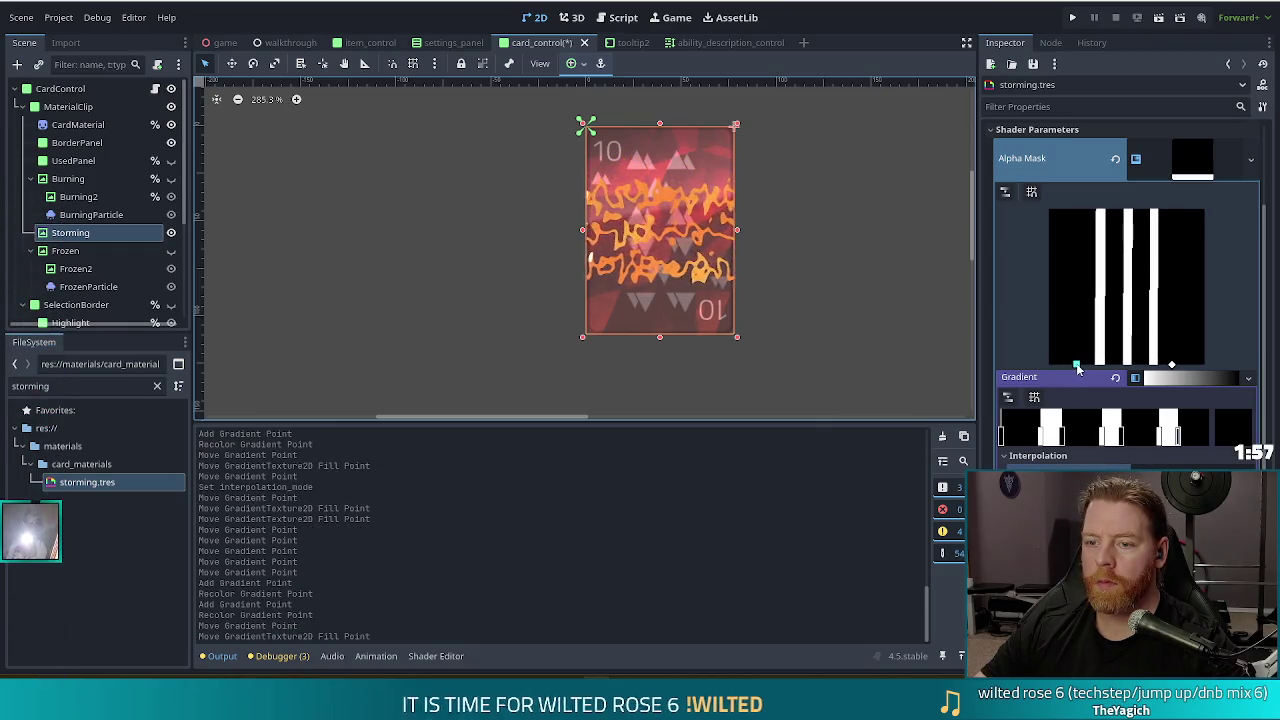
drag(1172, 365, 1164, 370)
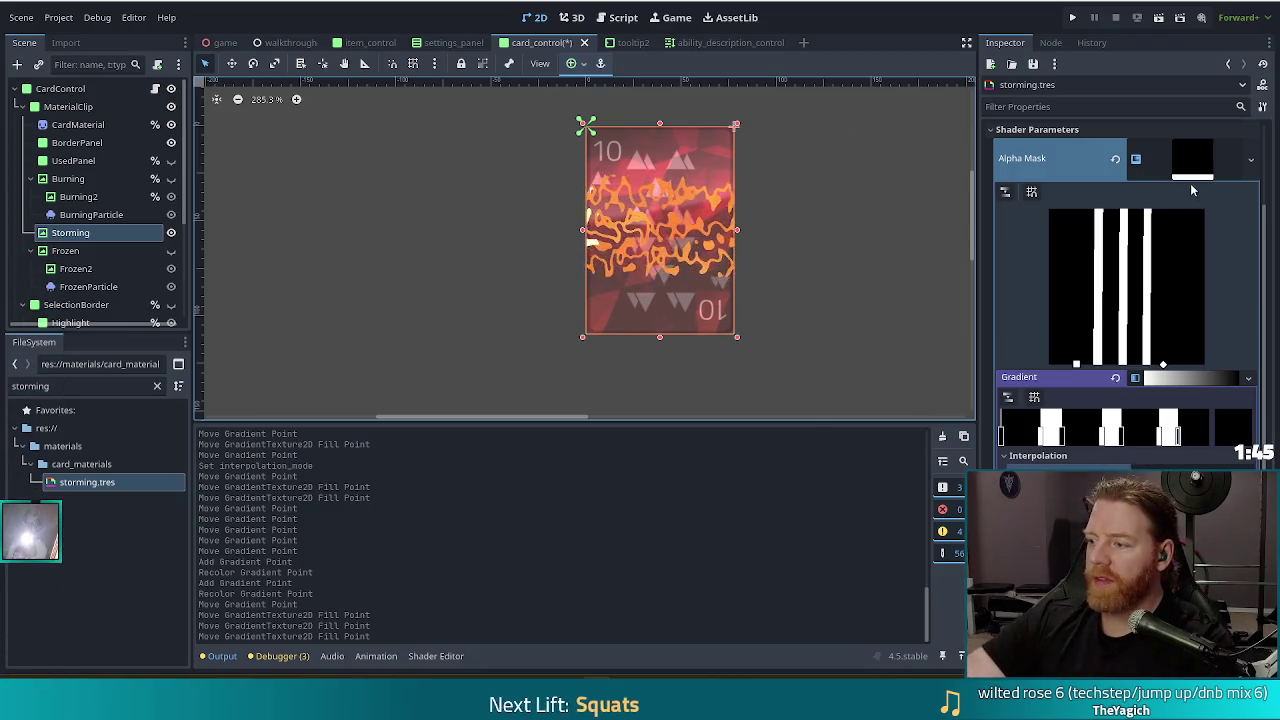
click(1100, 158)
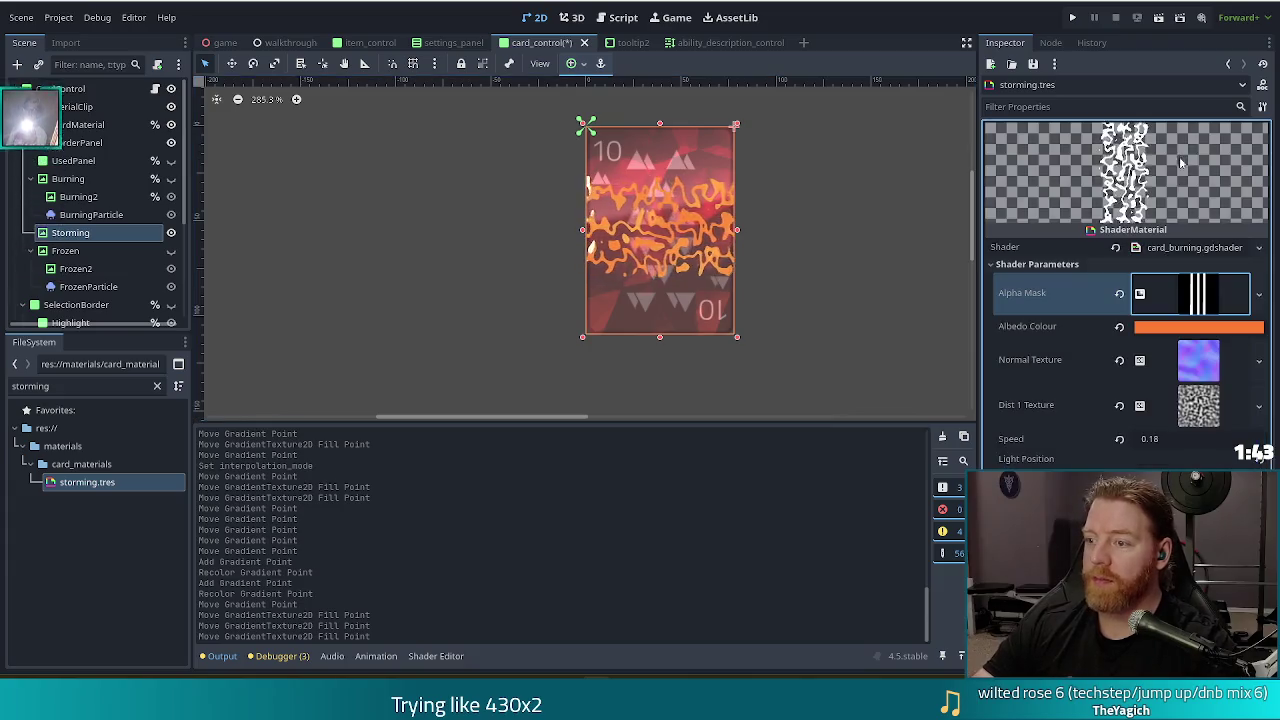
Expand Dist 1 Texture's FastNoiseLite noise and drag its Frequency down to 0.0063
click(1200, 410)
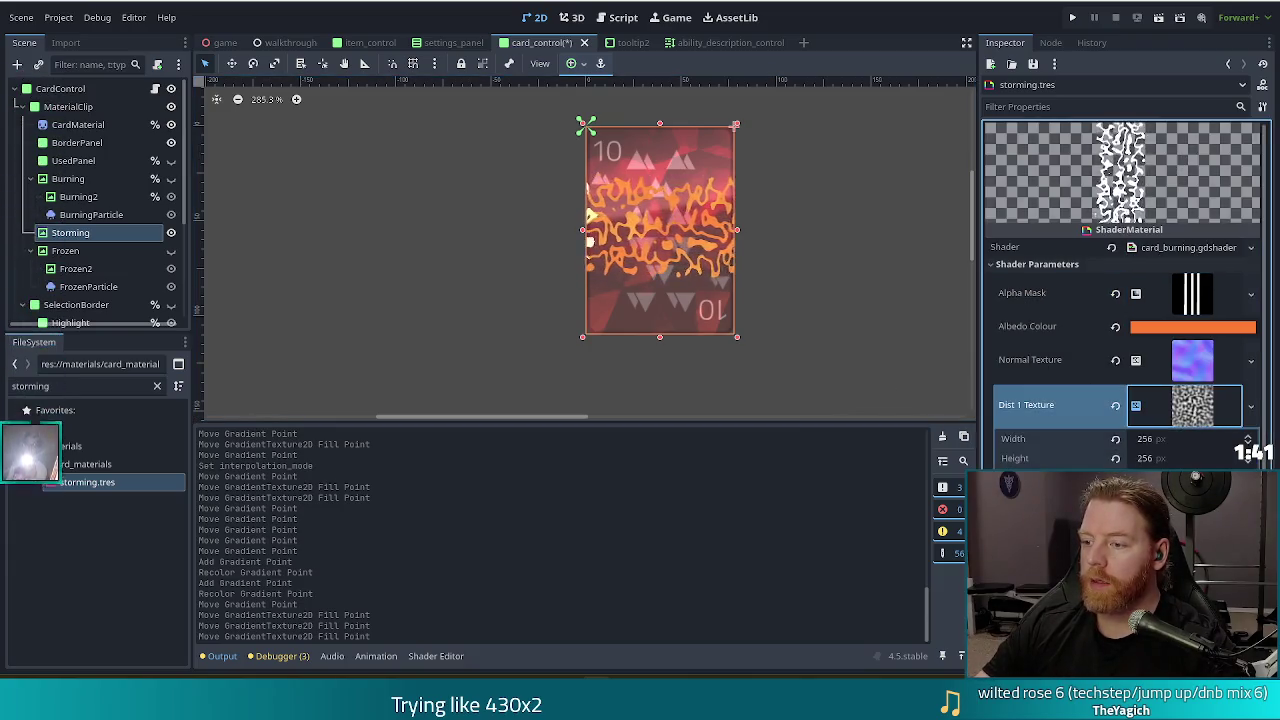
scroll(1156, 402, down, 3)
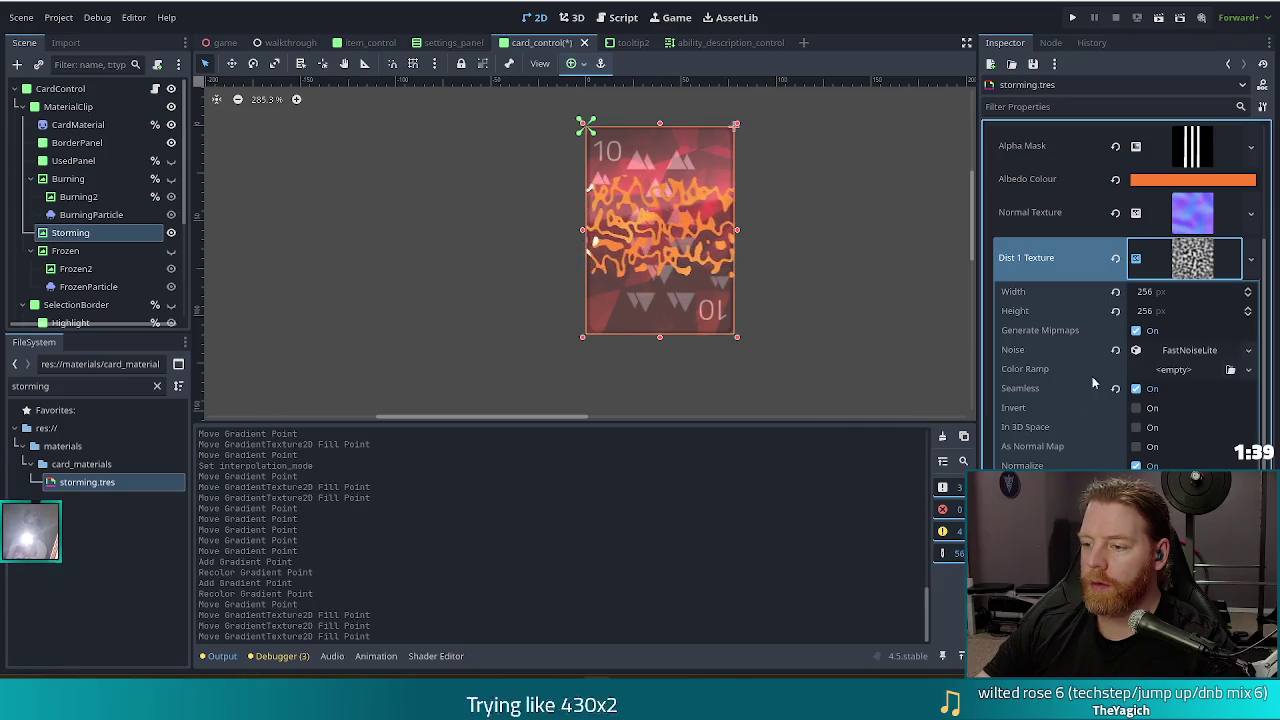
click(1189, 350)
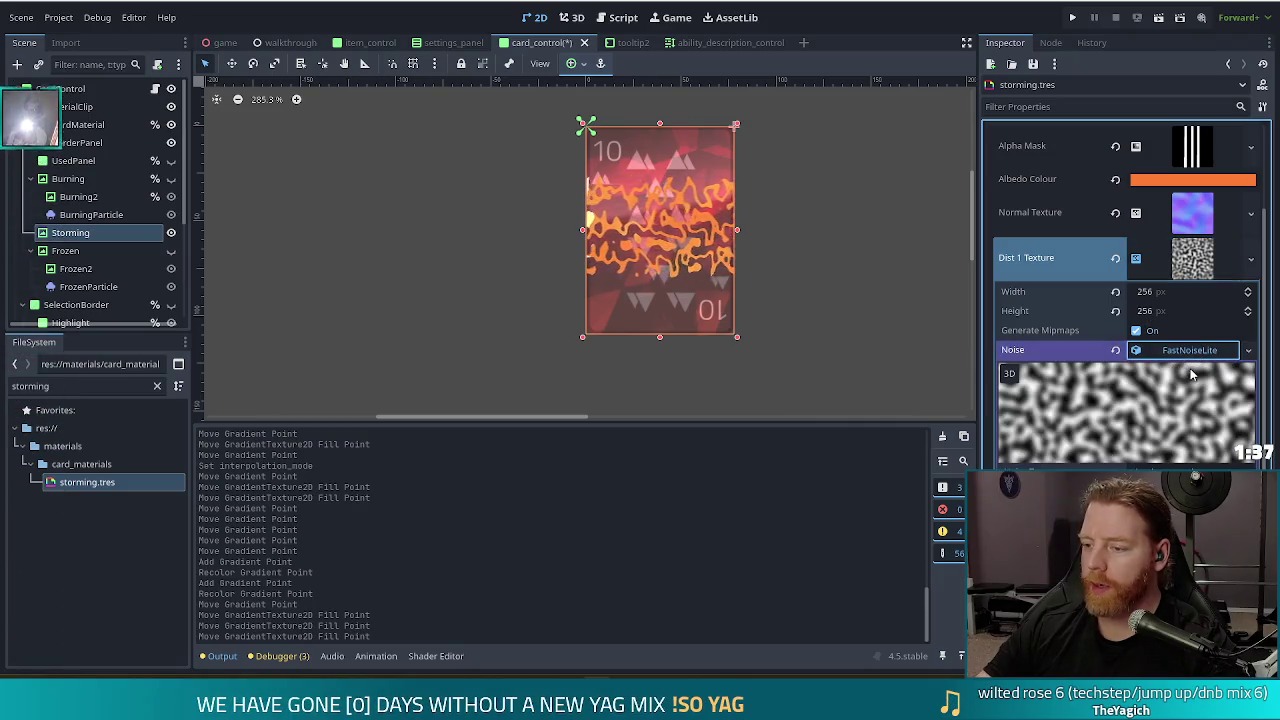
scroll(1190, 380, down, 3)
drag(1209, 385, 1185, 388)
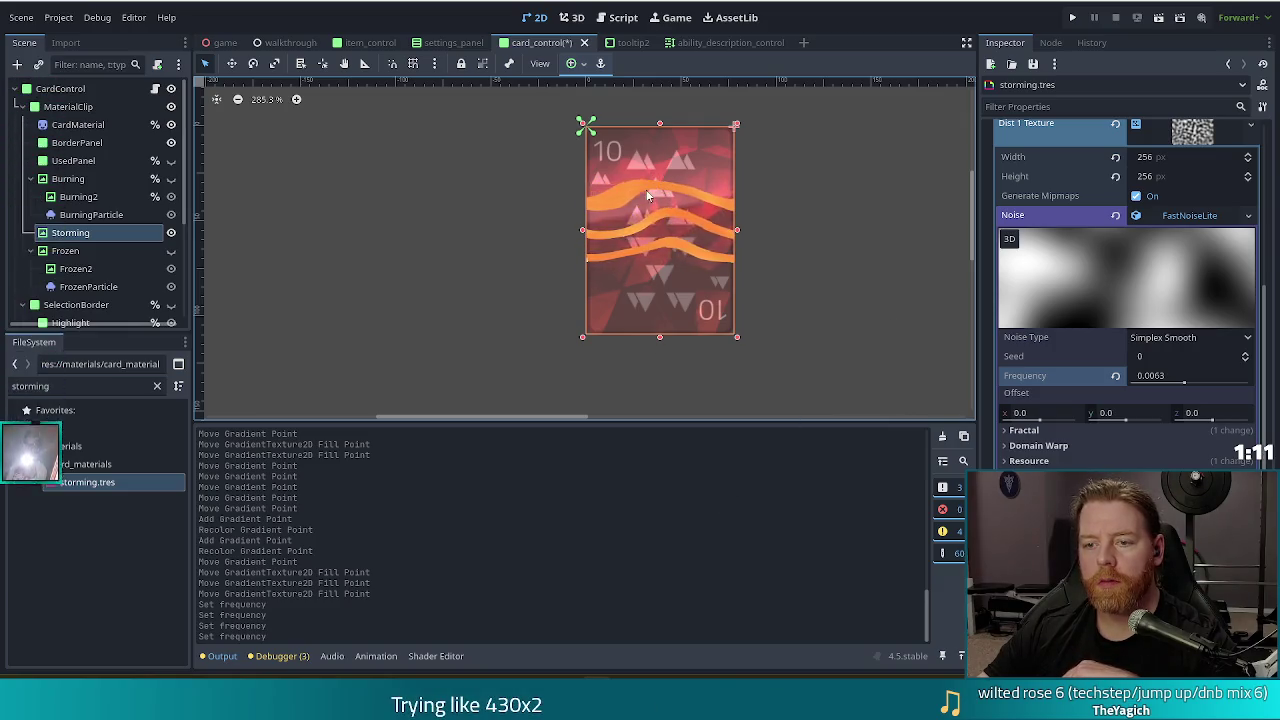
Scroll the Inspector between the noise Frequency setting and the shader Speed parameter
scroll(1121, 376, up, 5)
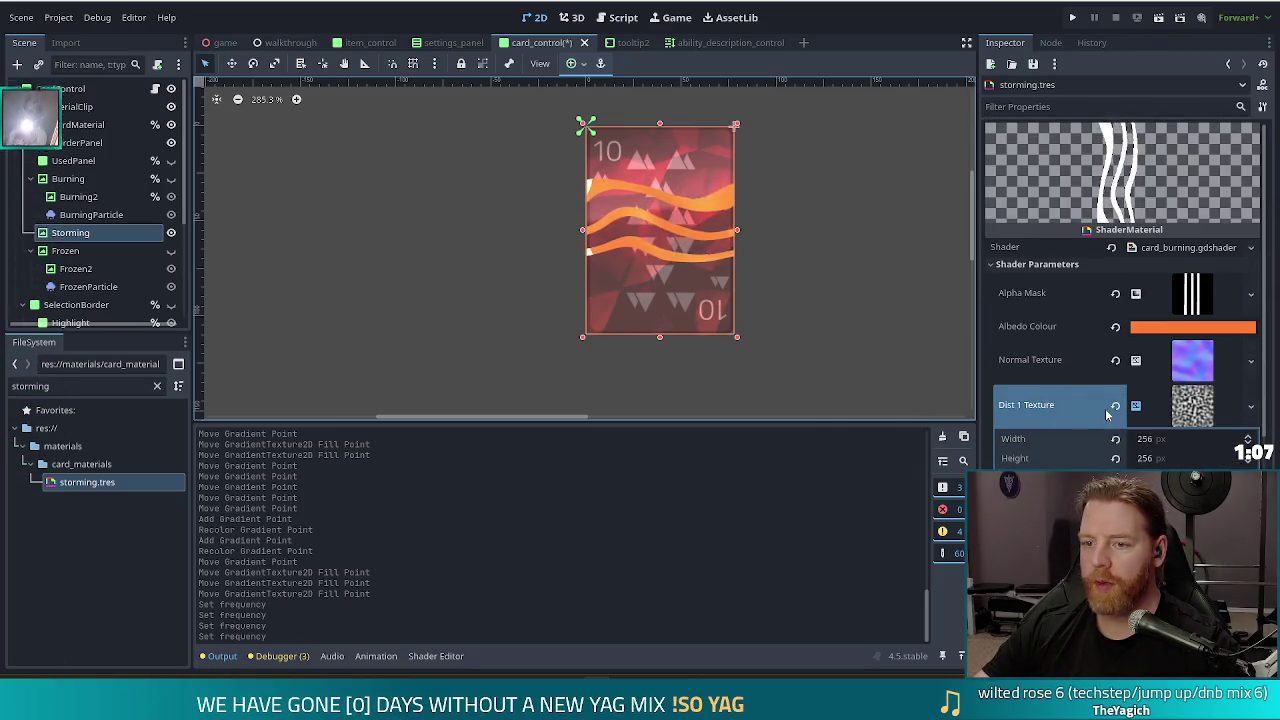
scroll(1083, 468, down, 2)
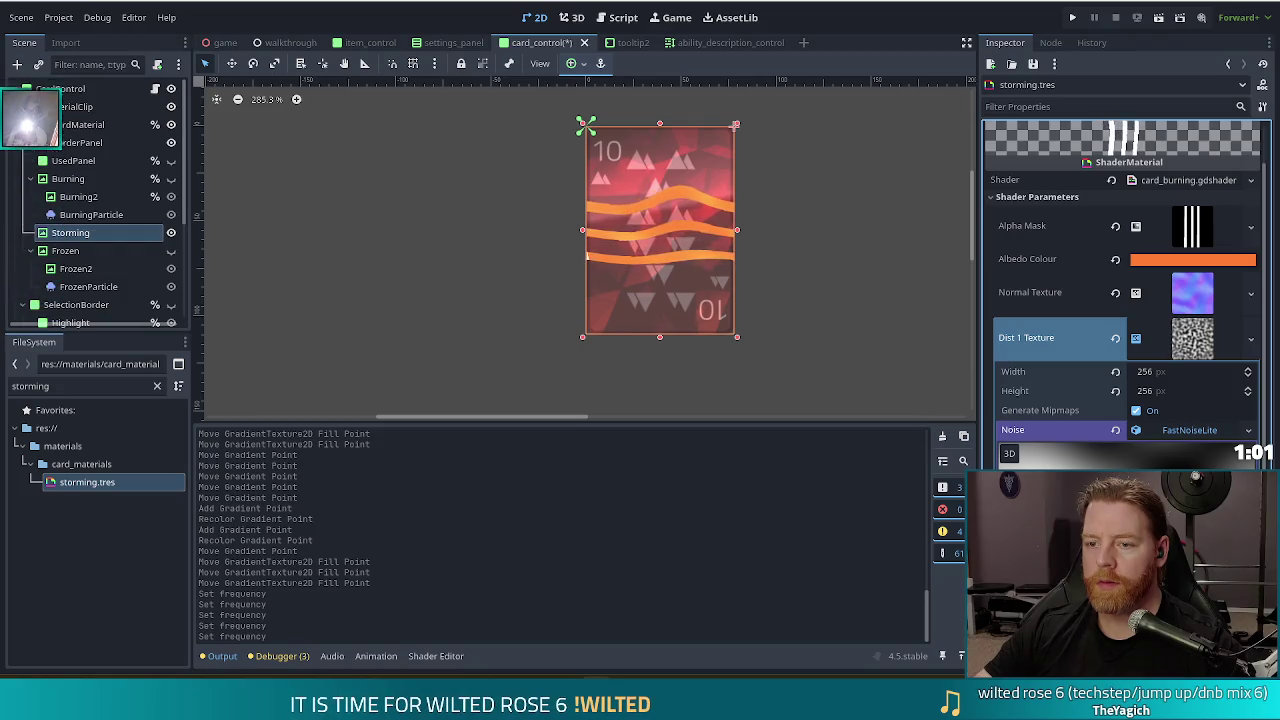
scroll(1104, 371, down, 8)
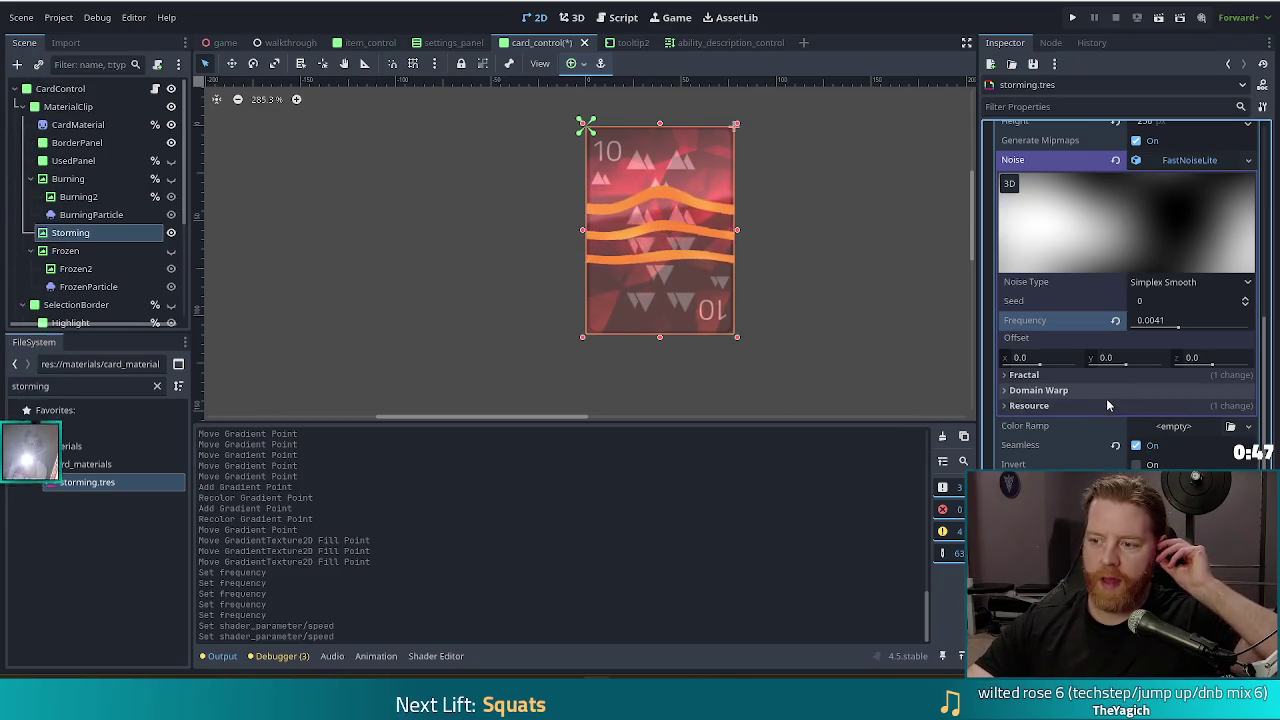
scroll(1133, 440, up, 6)
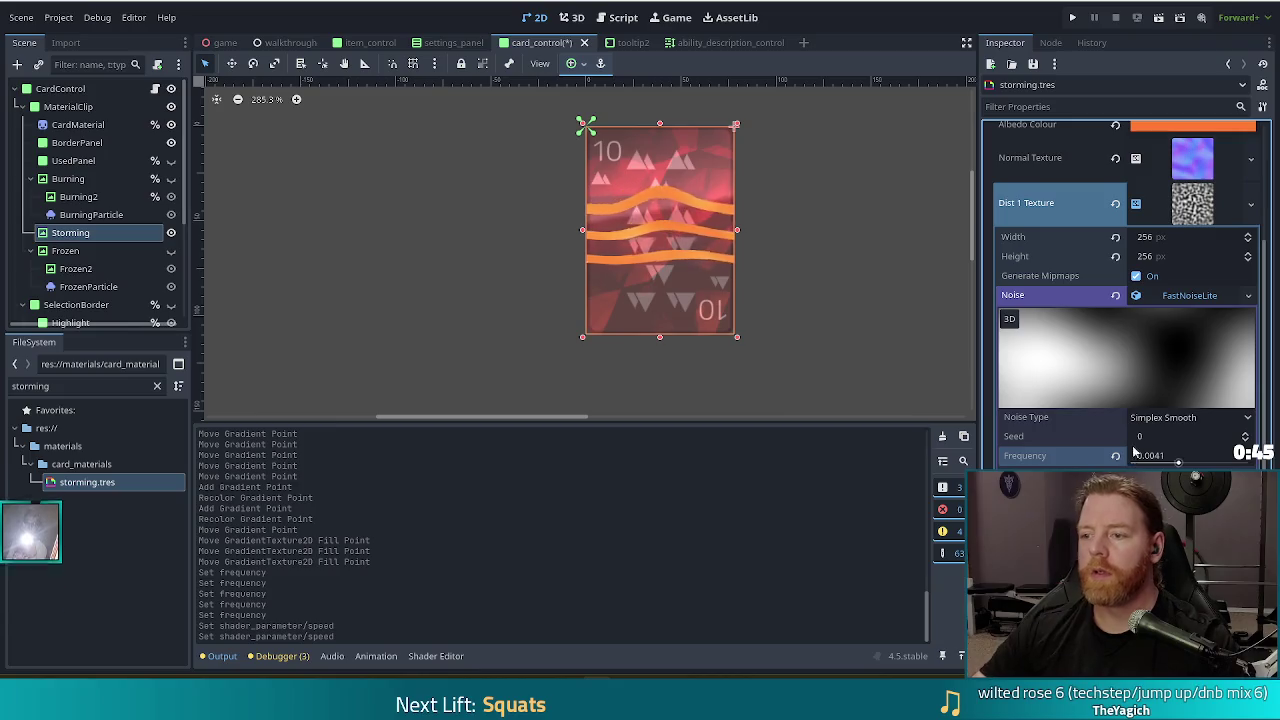
Change the storming shader's Albedo Colour from orange to a bright green, brightening its value
click(1193, 259)
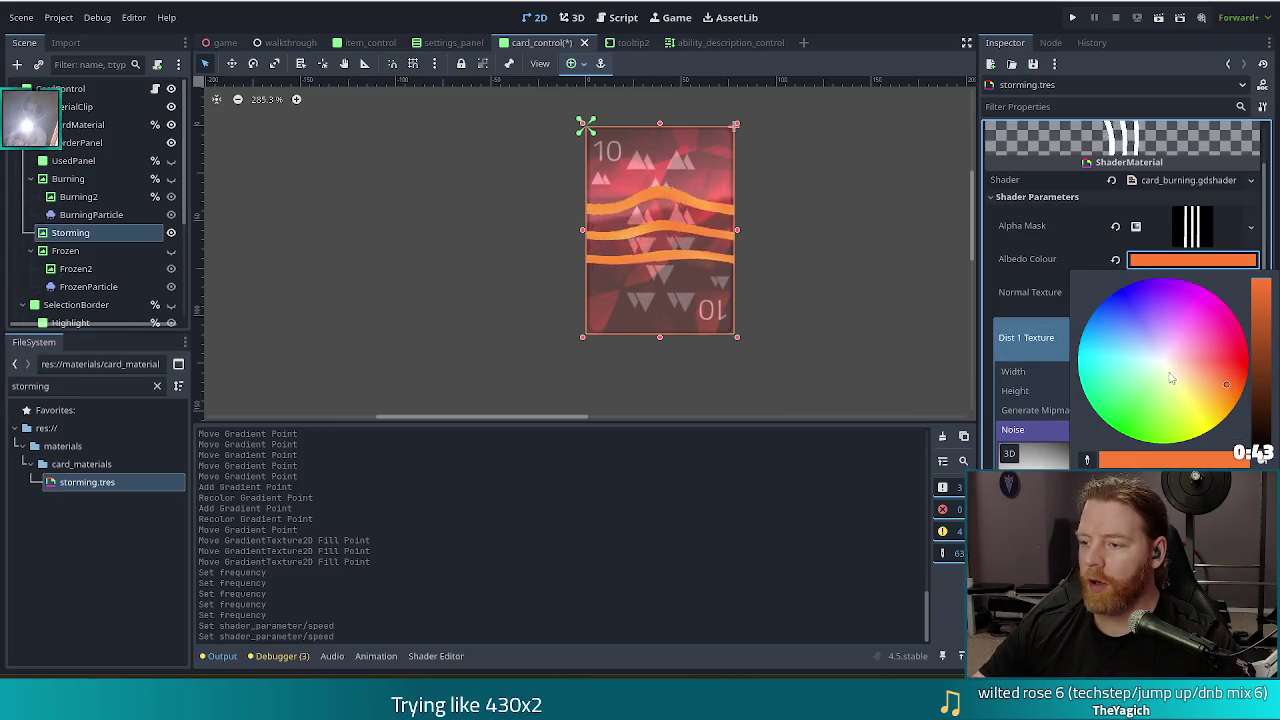
click(1142, 414)
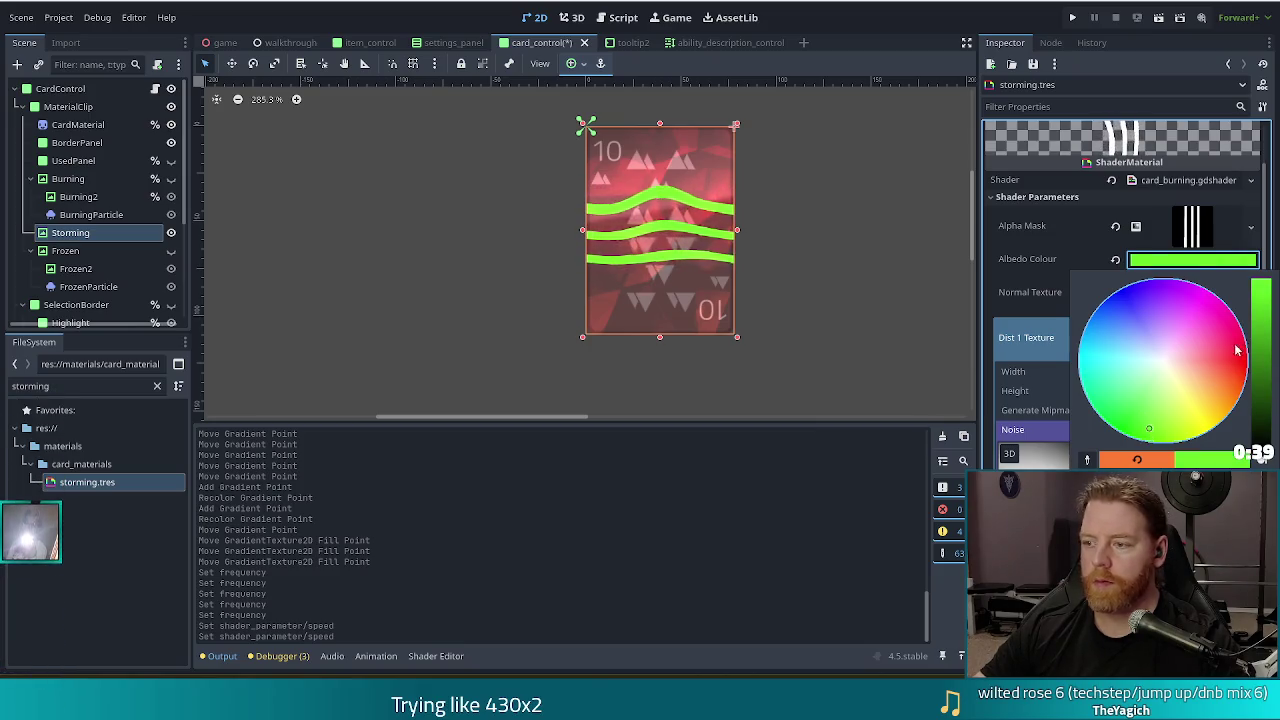
mouse_move(1264, 330)
mouse_down()
mouse_move(1268, 375)
mouse_move(1273, 273)
mouse_up()
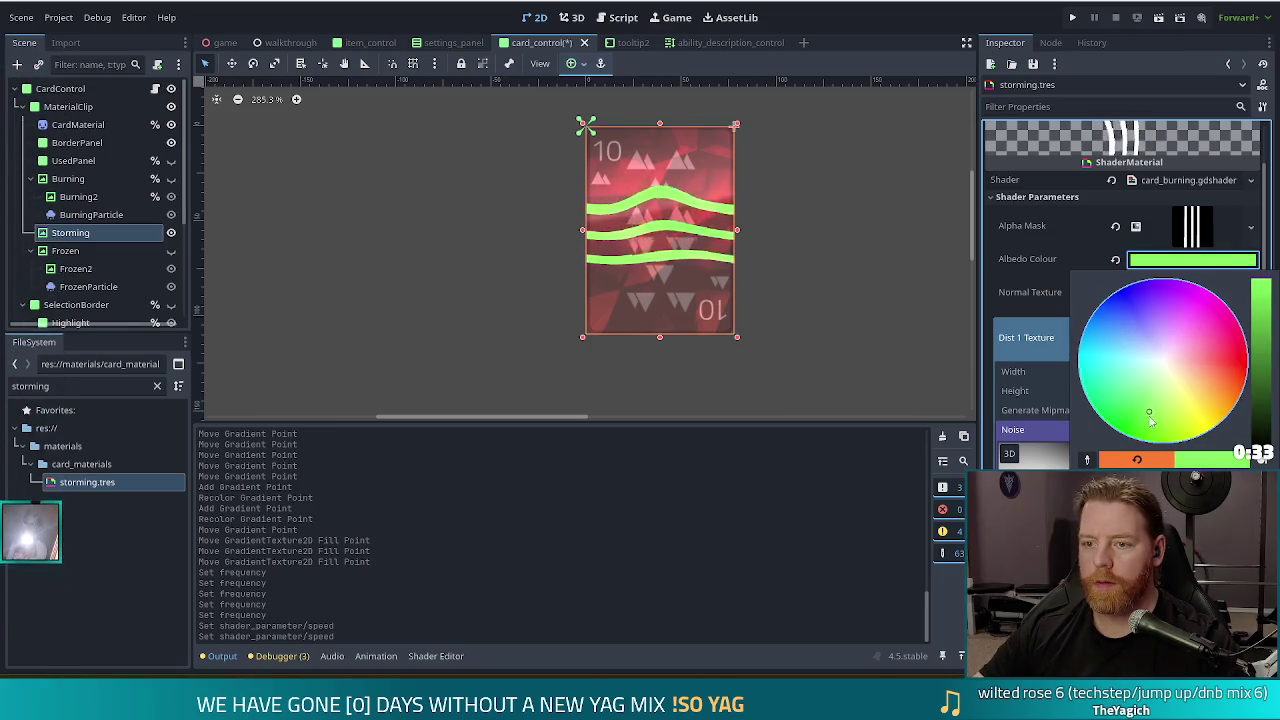
click(1147, 420)
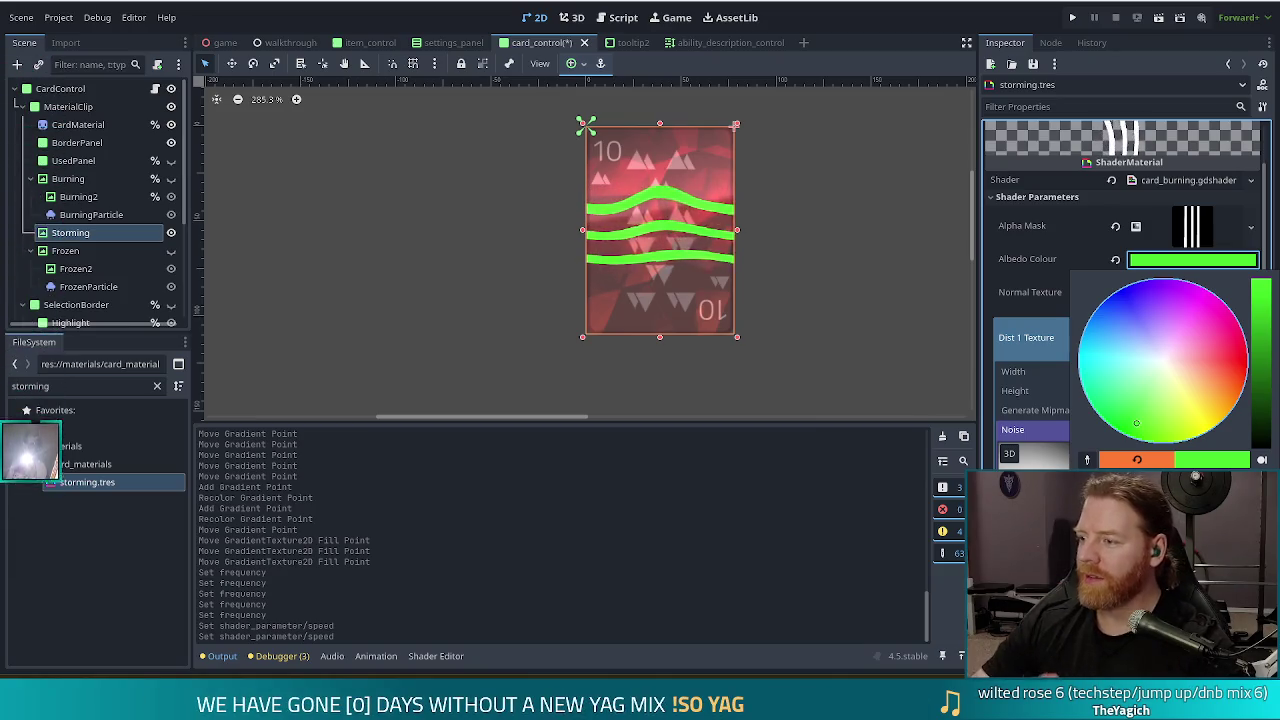
key(Escape)
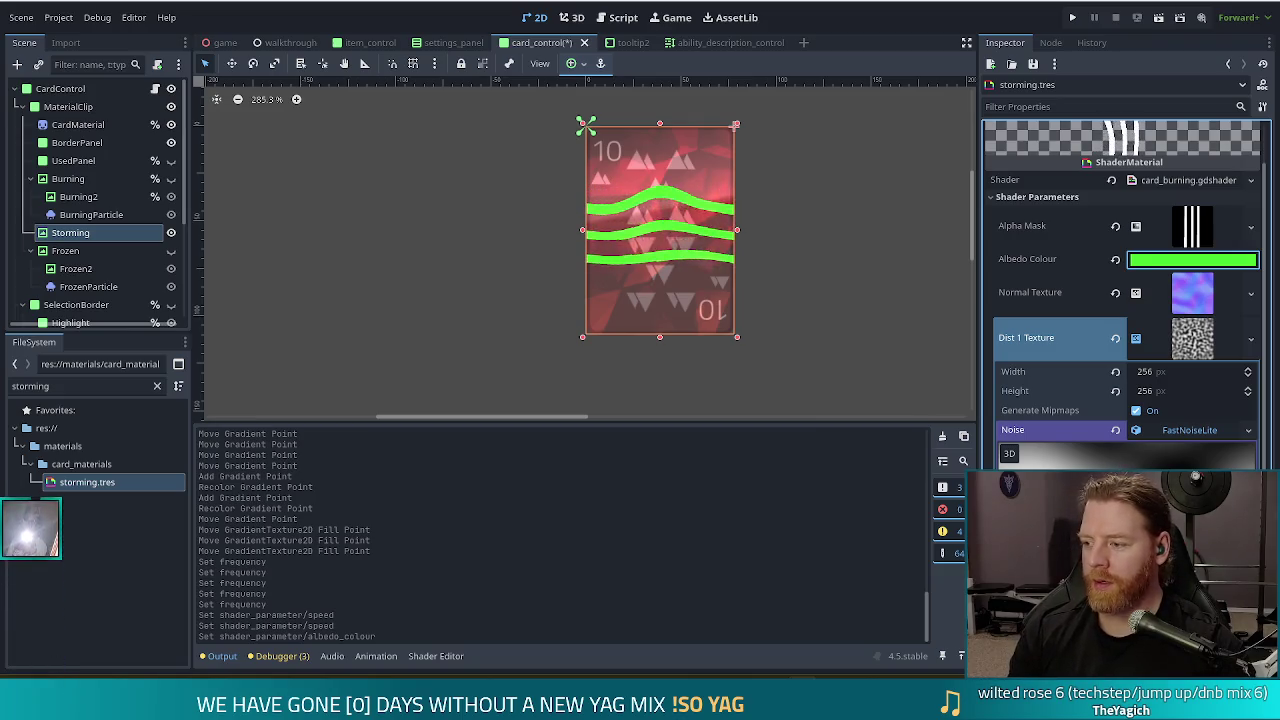
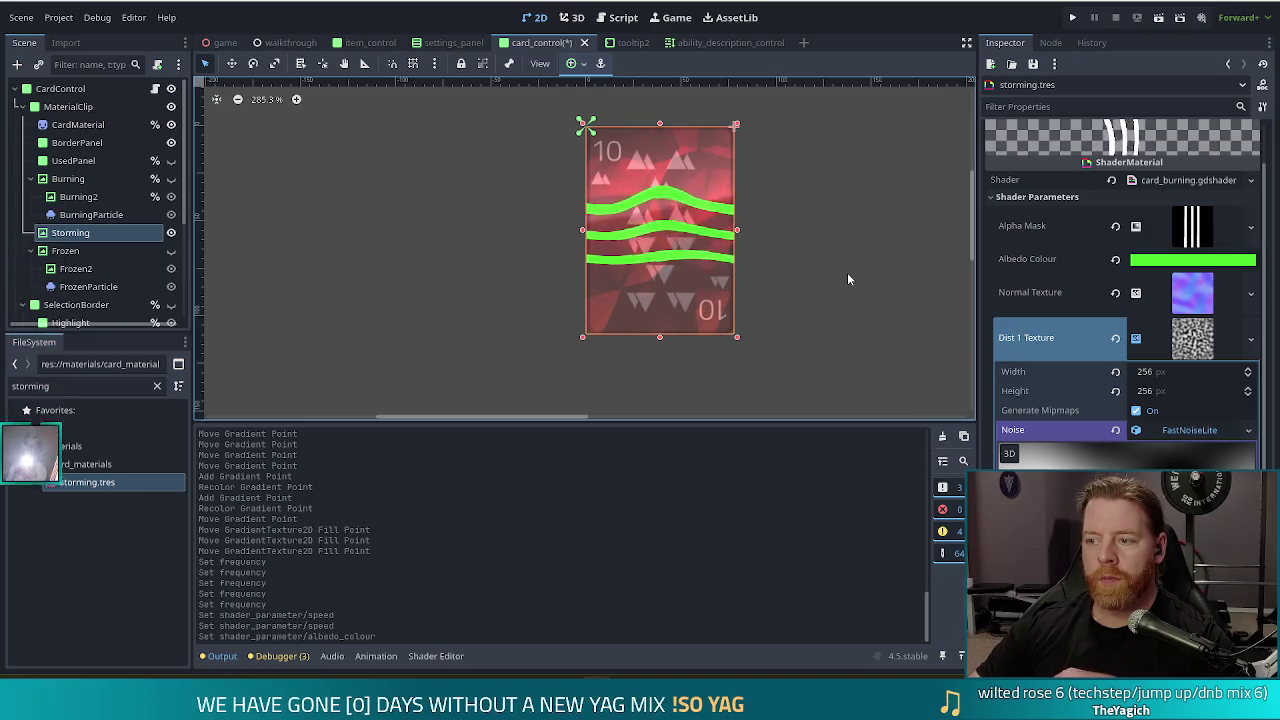
Raise the Normal Texture FastNoiseLite frequency from 0.005 to 0.0129
click(1192, 292)
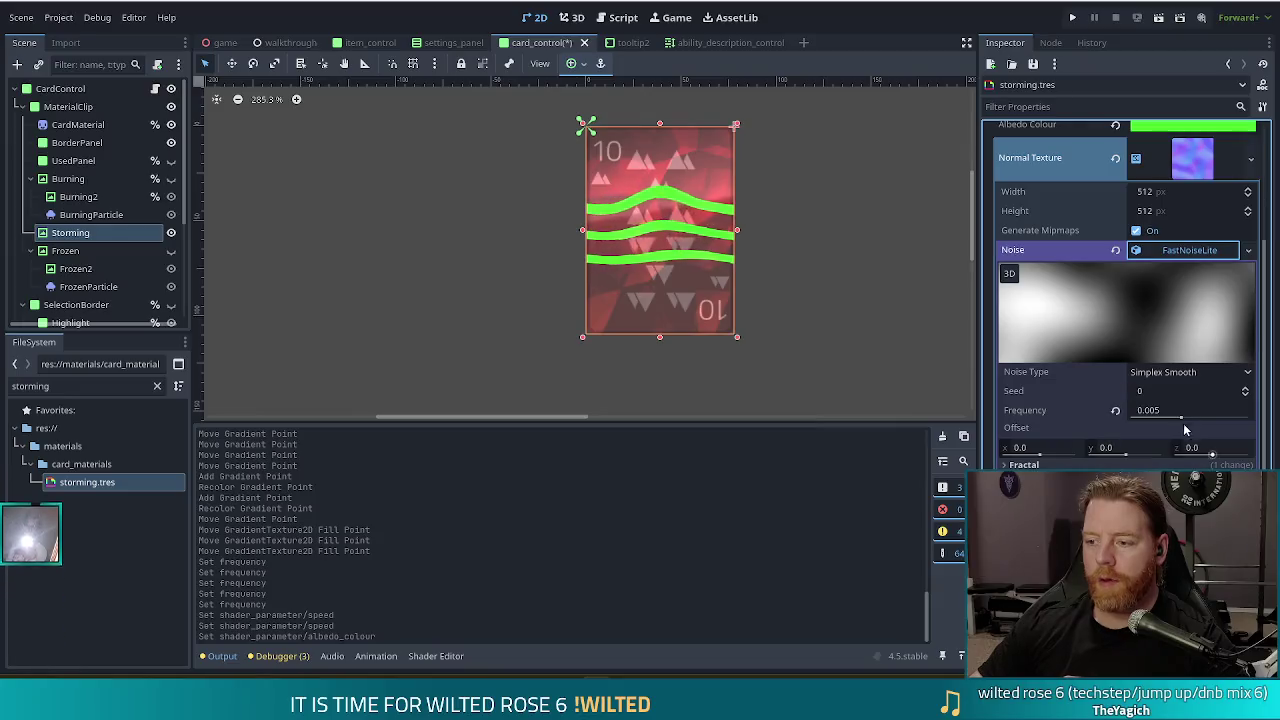
mouse_move(1182, 420)
mouse_down()
mouse_move(1225, 423)
mouse_move(1157, 412)
mouse_move(1185, 420)
mouse_move(1165, 427)
mouse_up()
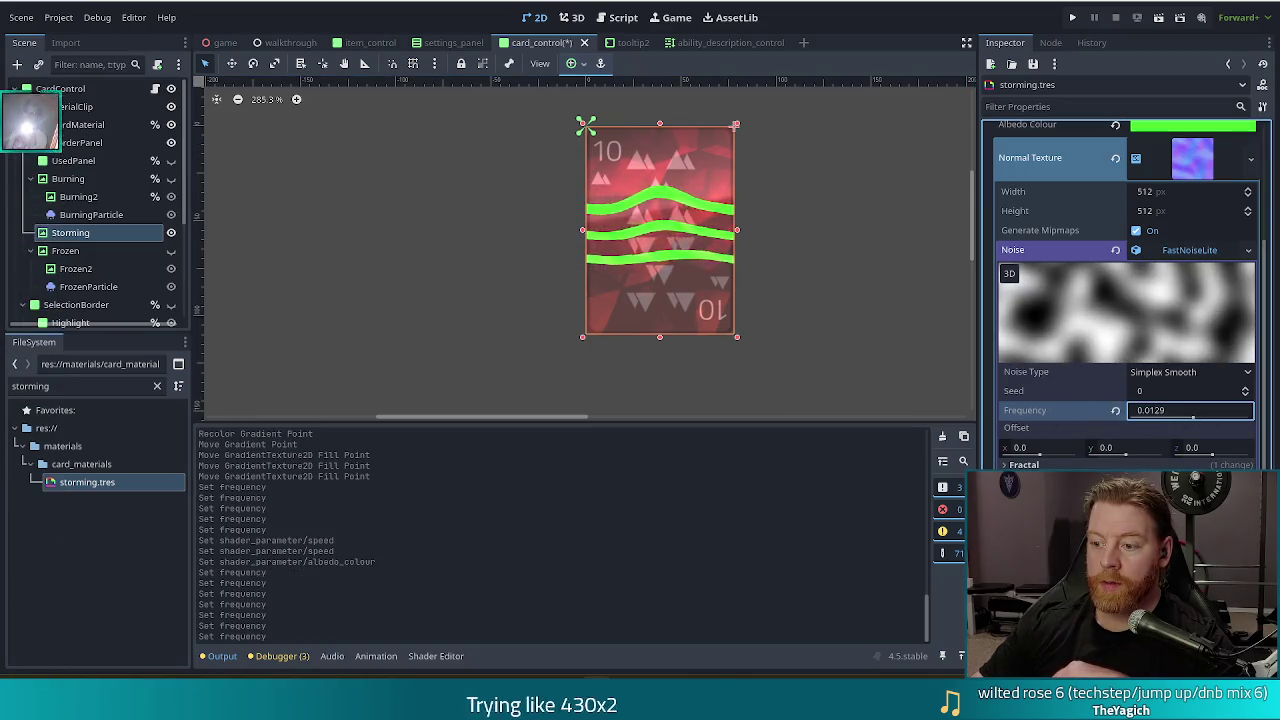
scroll(1127, 300, down, 3)
click(1056, 331)
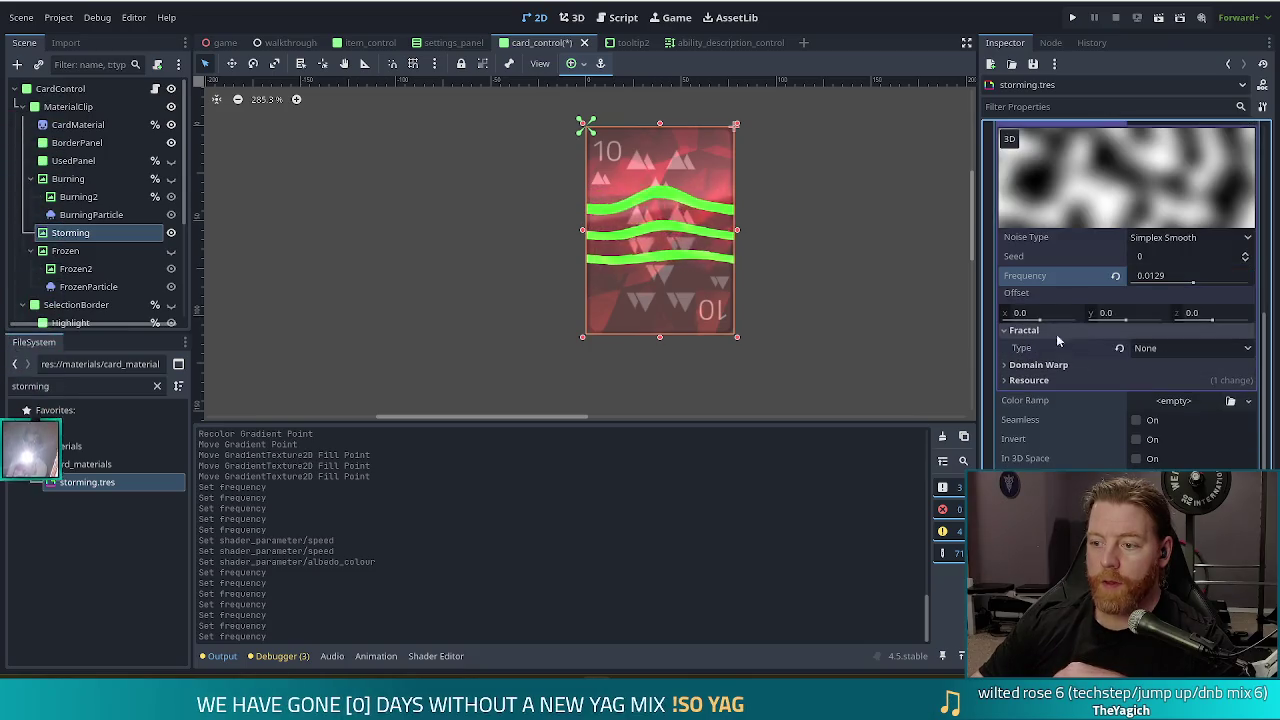
Switch the noise fractal type from None to FBM, keeping 5 octaves, lacunarity 2.0 and gain 0.5
click(1162, 348)
click(1158, 387)
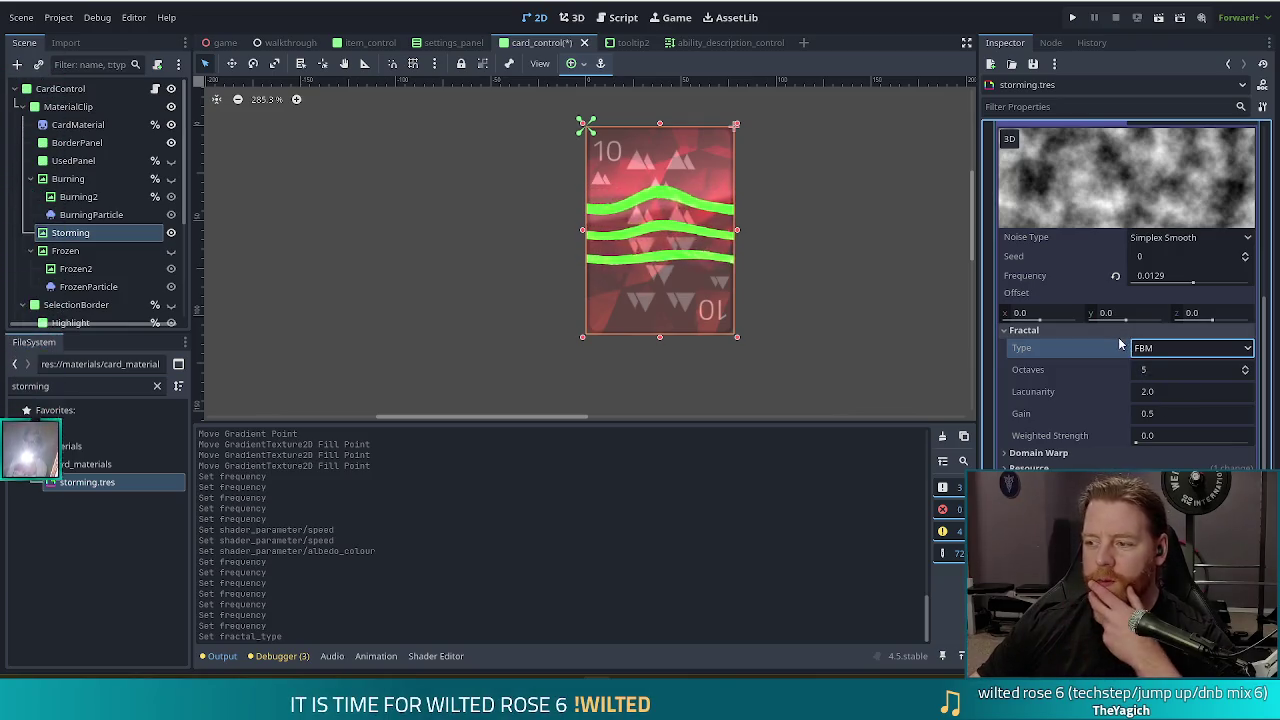
mouse_move(1111, 350)
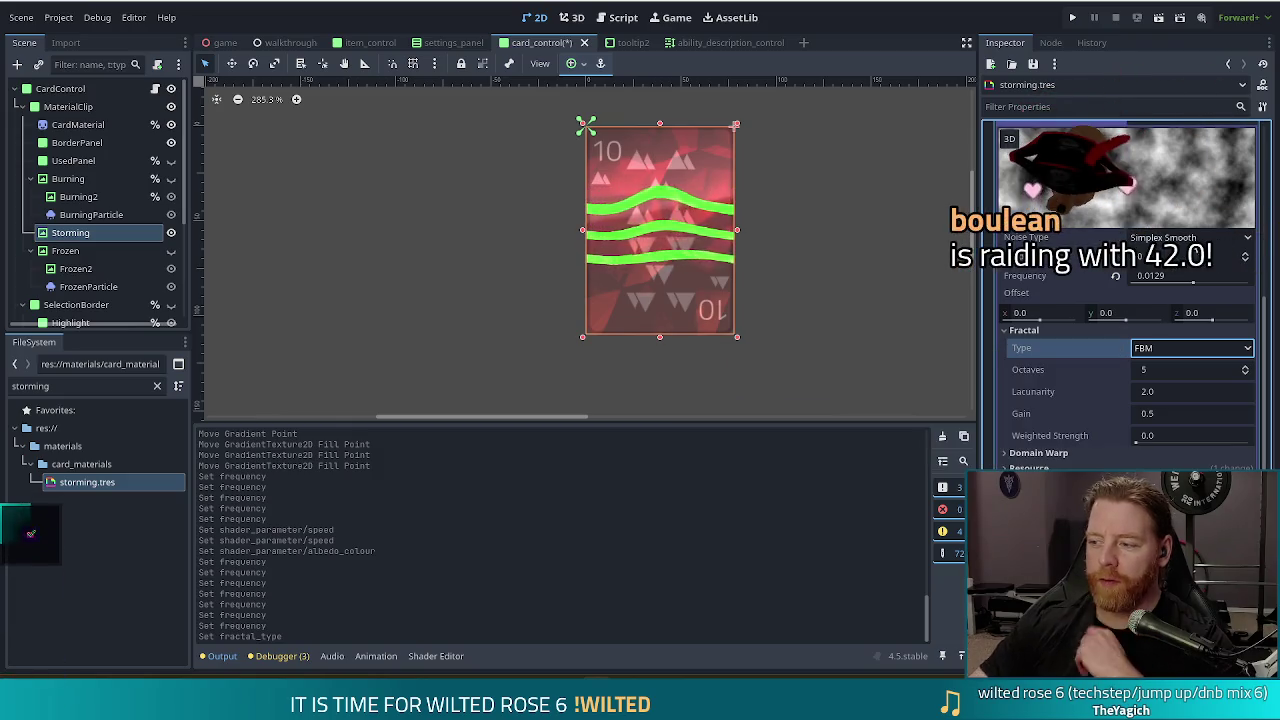
mouse_move(1133, 300)
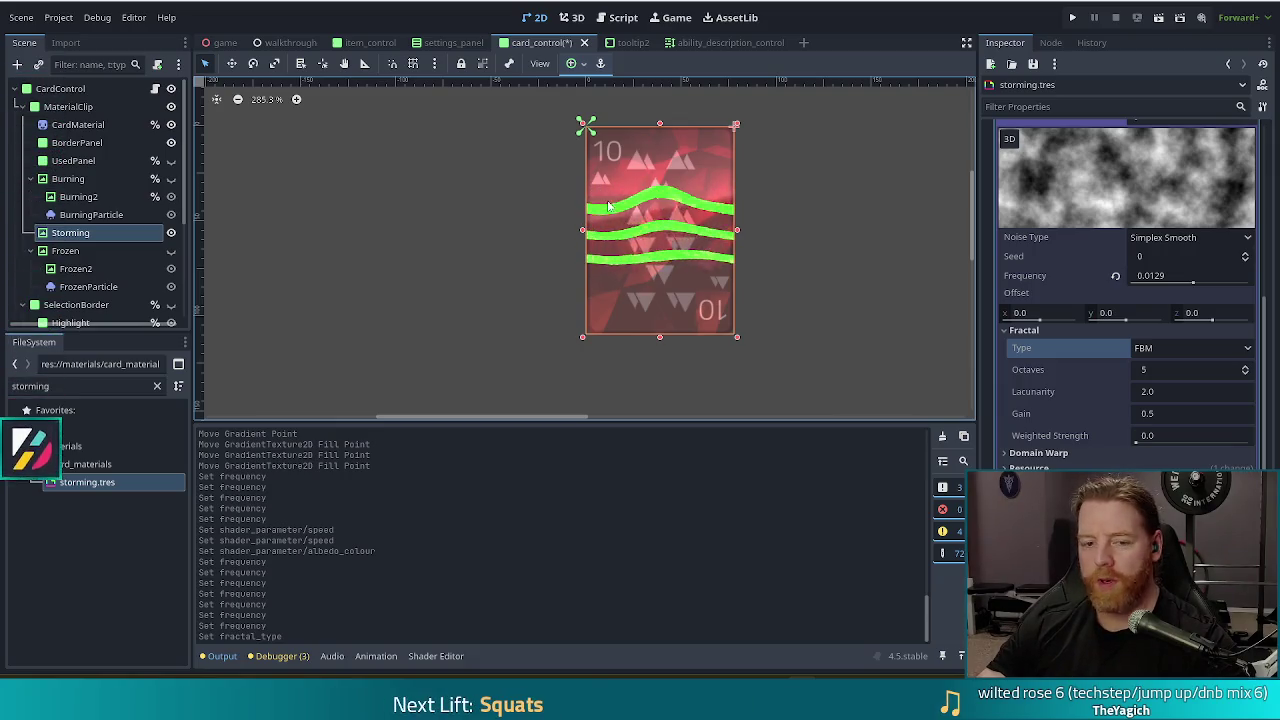
Hide the Storming node and toggle the Burning node's visibility in the Scene tree
click(171, 232)
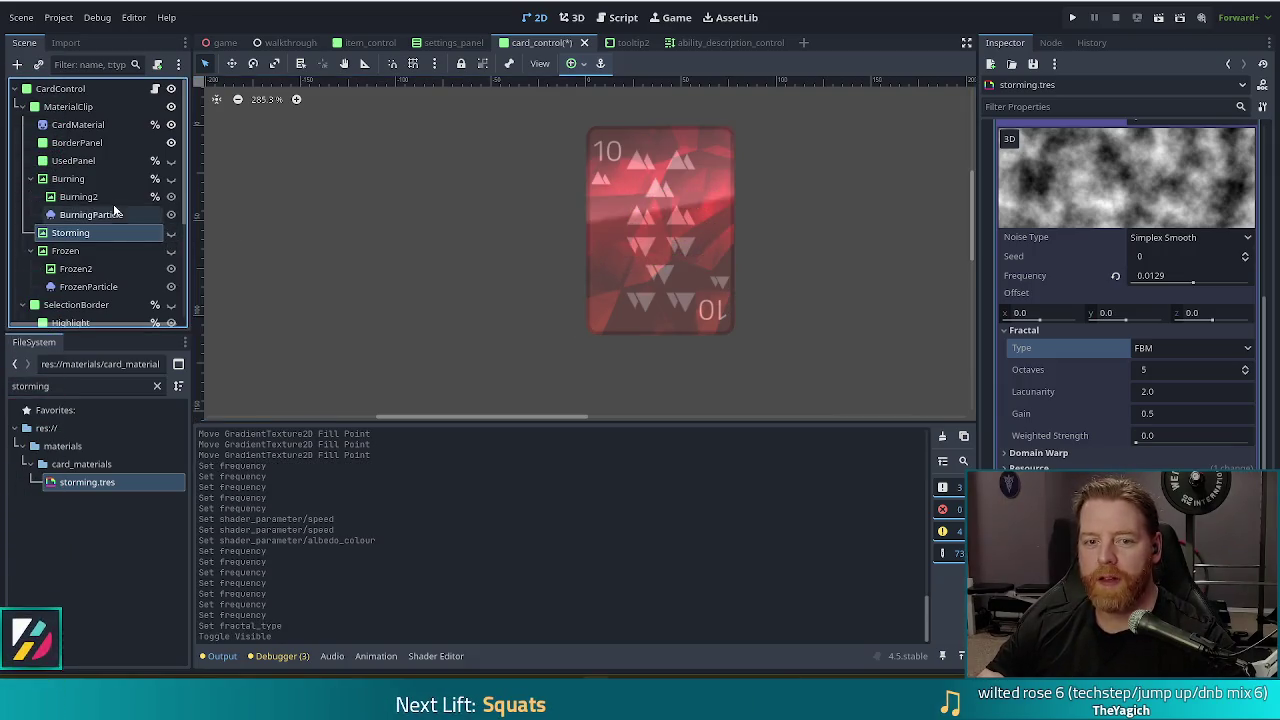
click(171, 178)
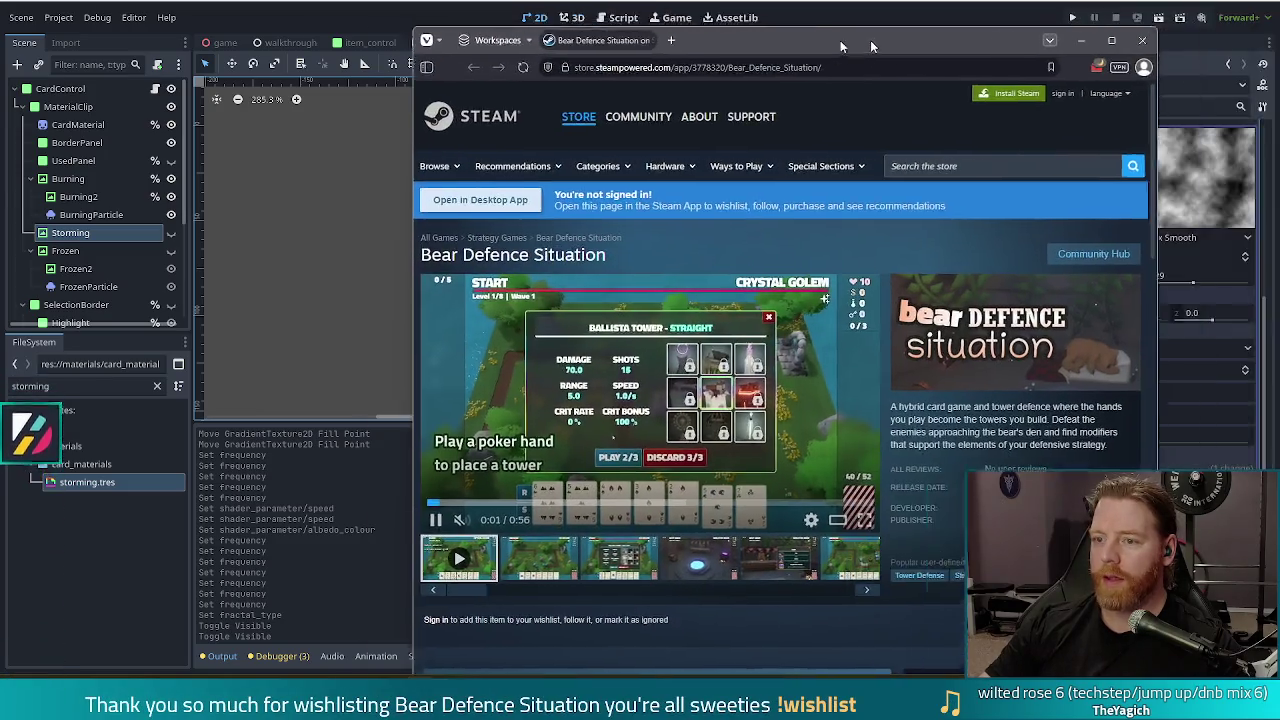
Maximize the browser and watch the Bear Defence Situation trailer fullscreen
double_click(840, 45)
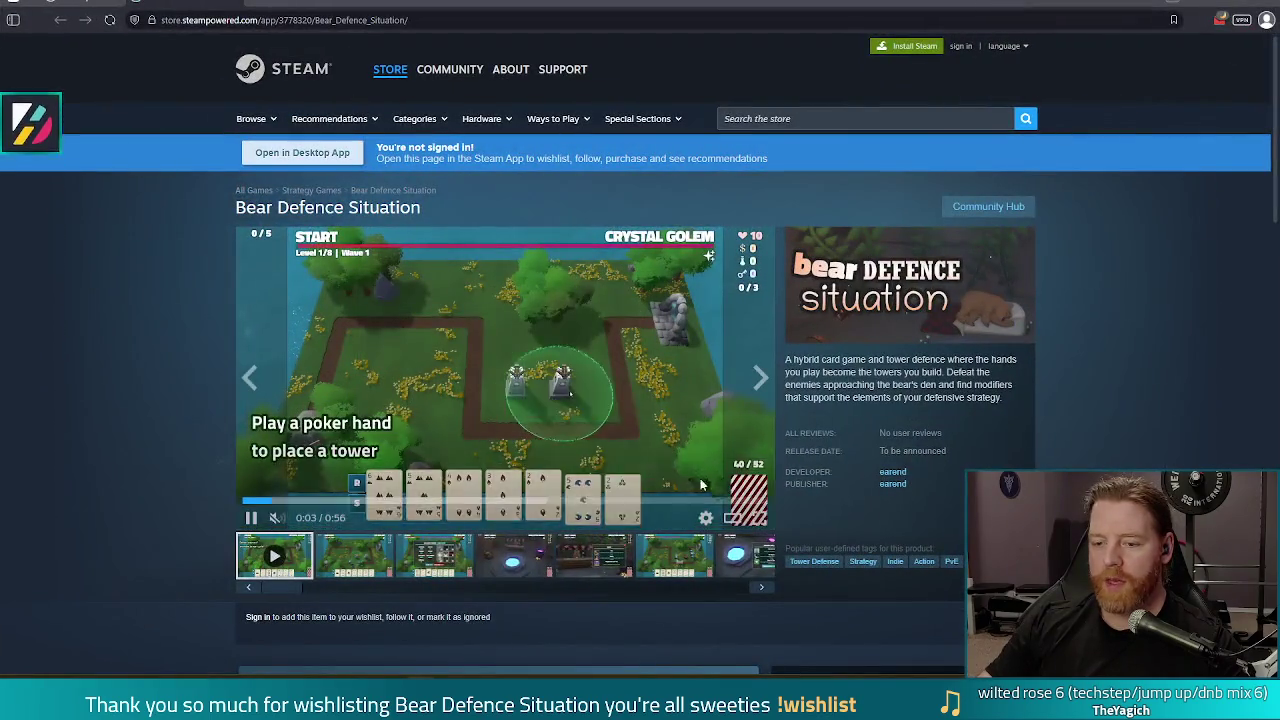
click(759, 518)
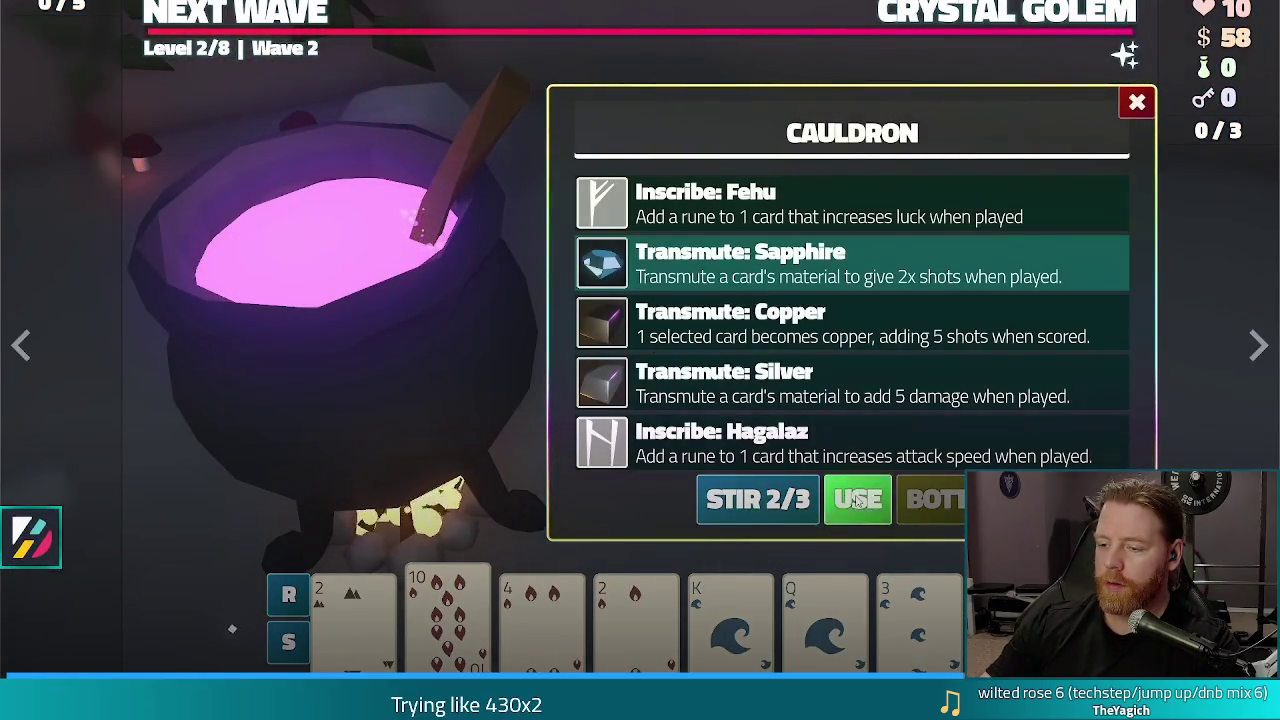
key(Escape)
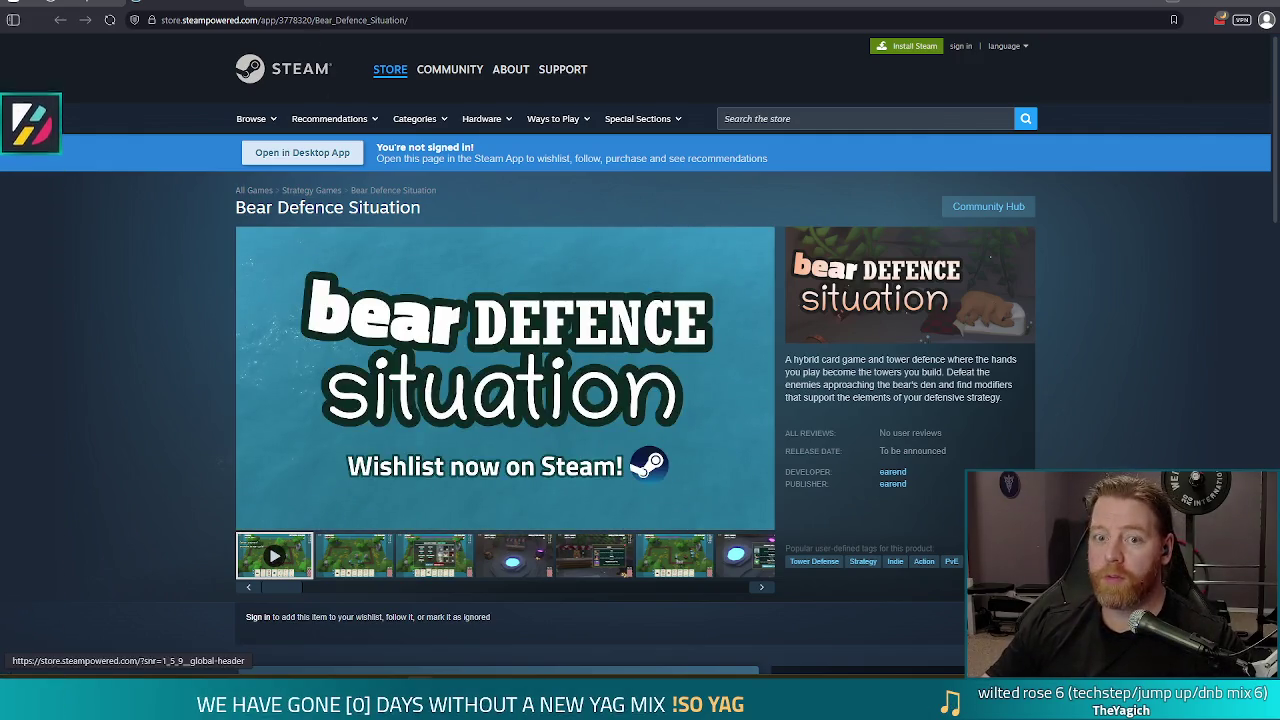
Open thedevhouseagency.com in a new browser tab
key(ctrl+t)
text(https://www.thedevhouseagency.com)
key(Return)
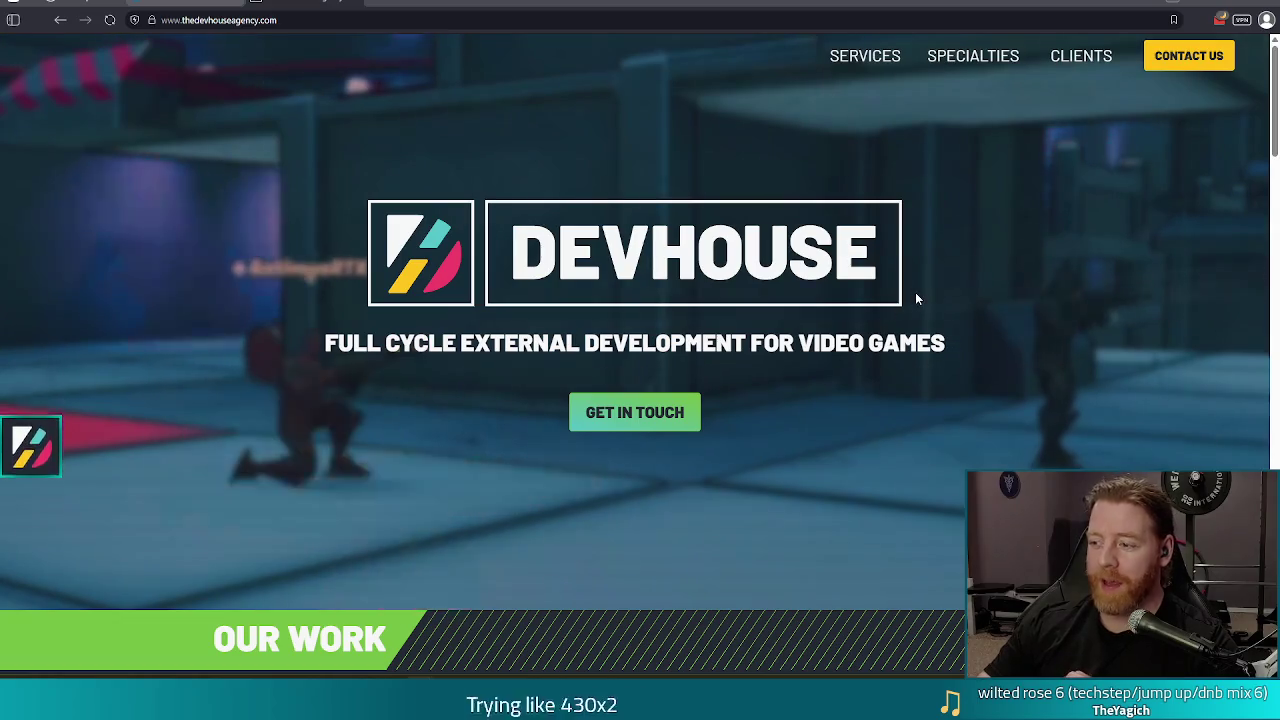
Scroll the Devhouse homepage past Our Work, Services and Clients to the Contact Us form
scroll(914, 278, down, 5)
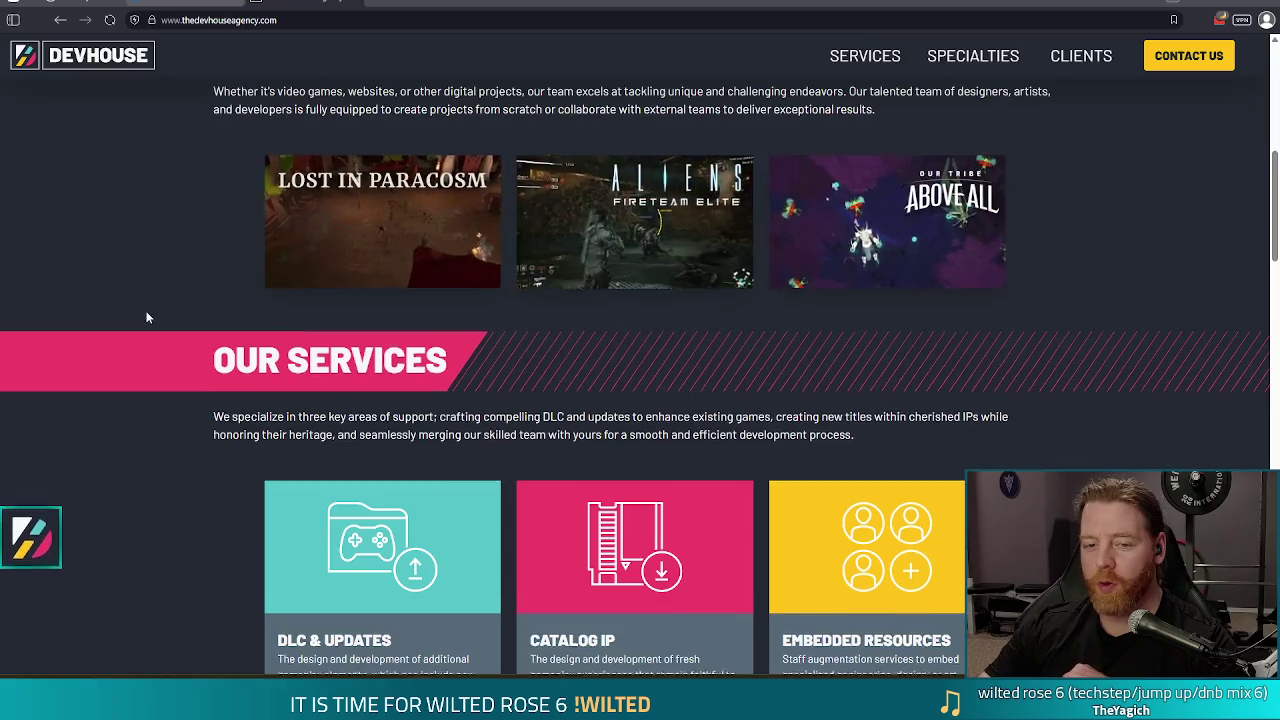
scroll(135, 305, down, 2)
scroll(125, 288, up, 1)
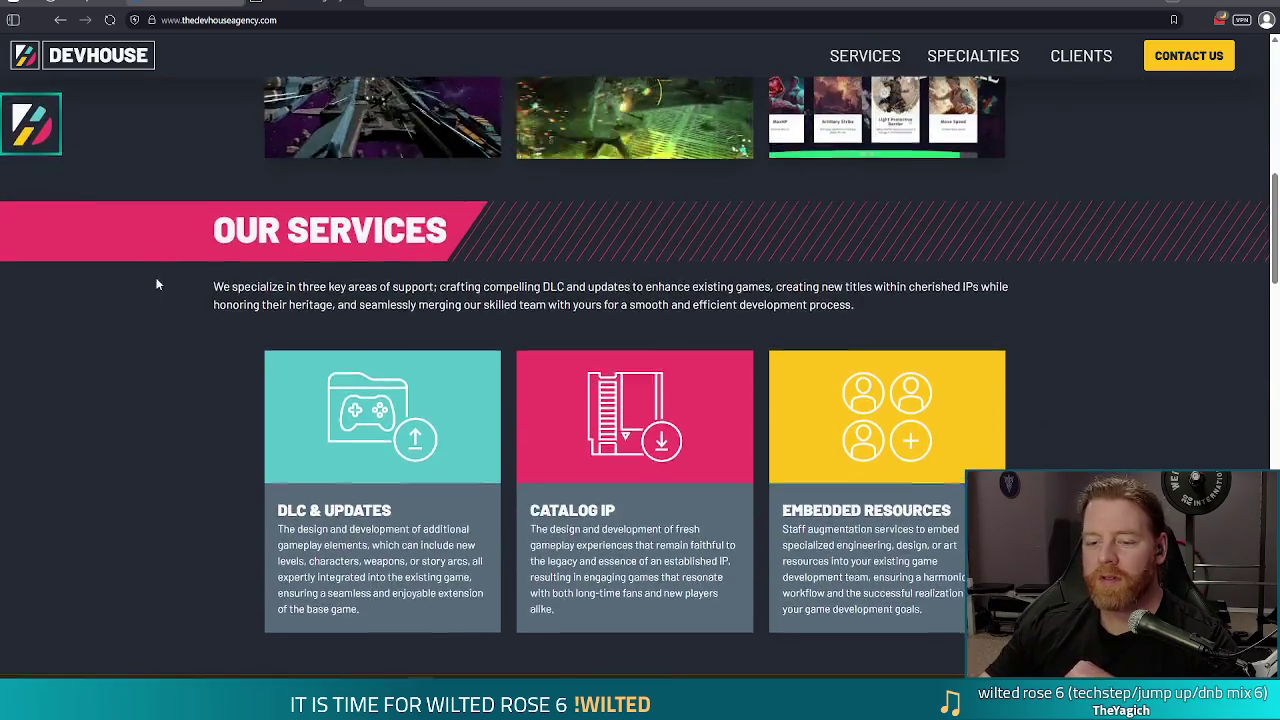
scroll(180, 260, down, 5)
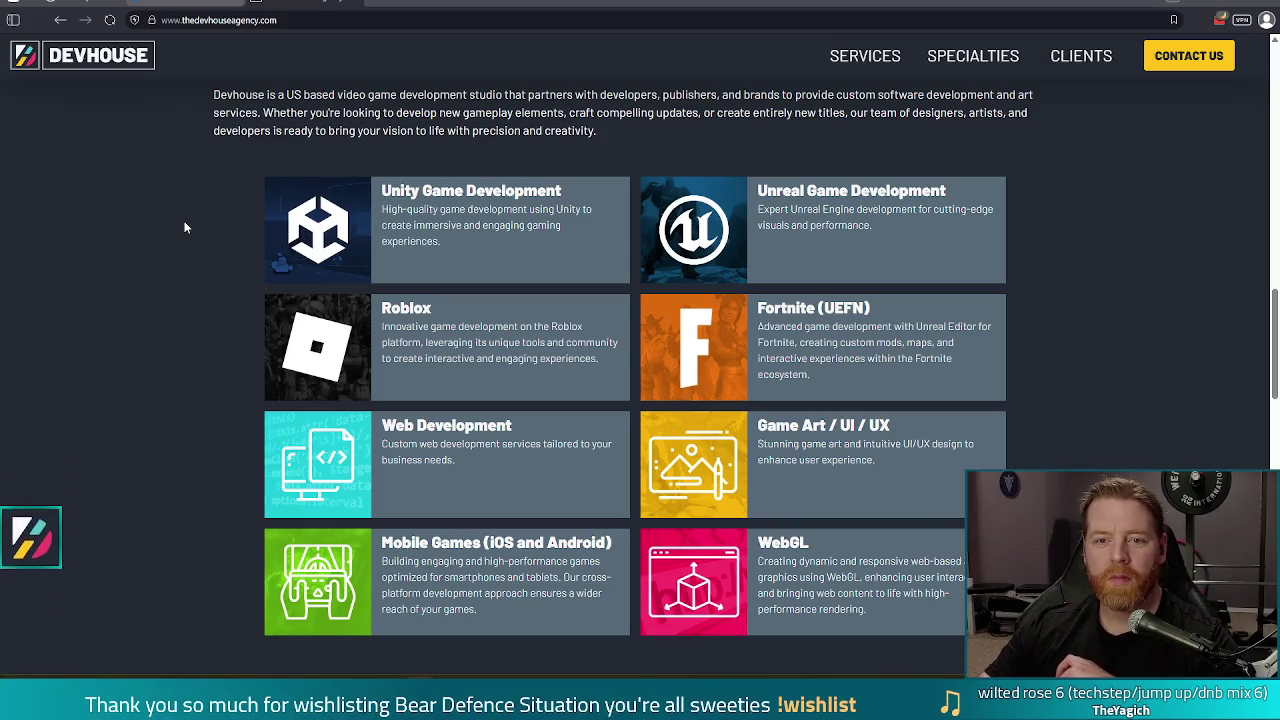
scroll(184, 228, down, 7)
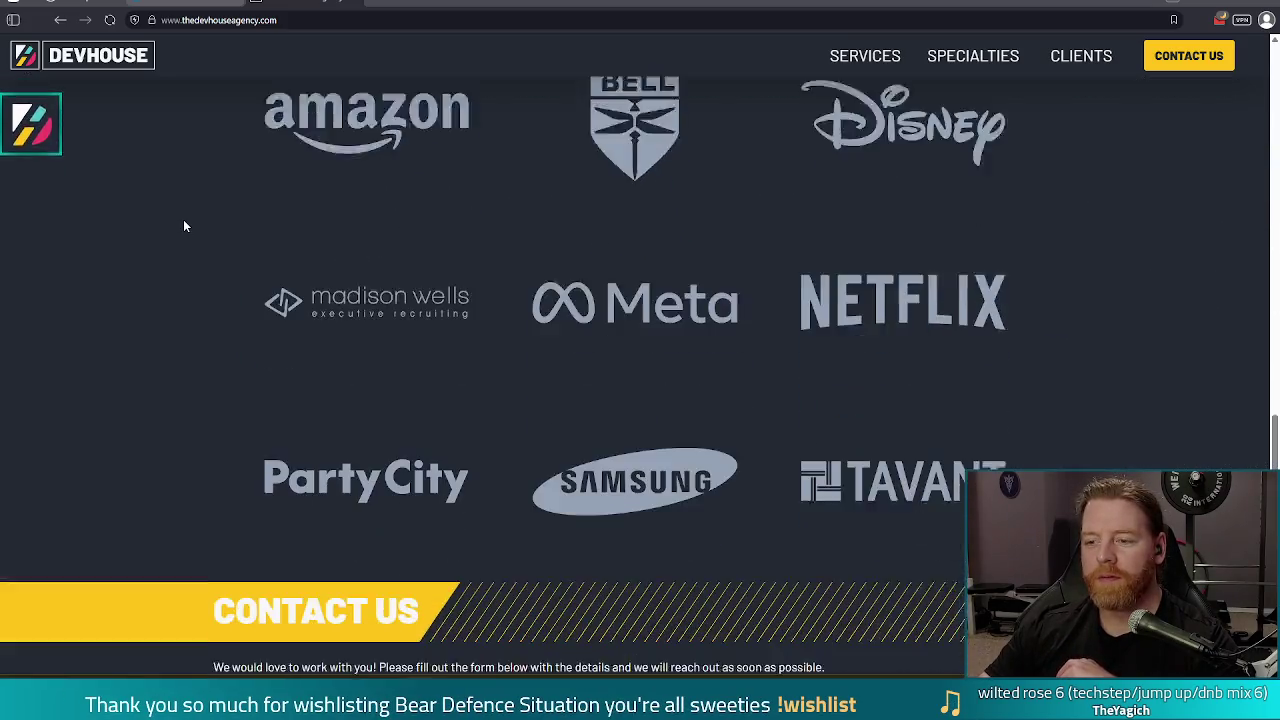
scroll(180, 220, up, 2)
scroll(151, 229, down, 1)
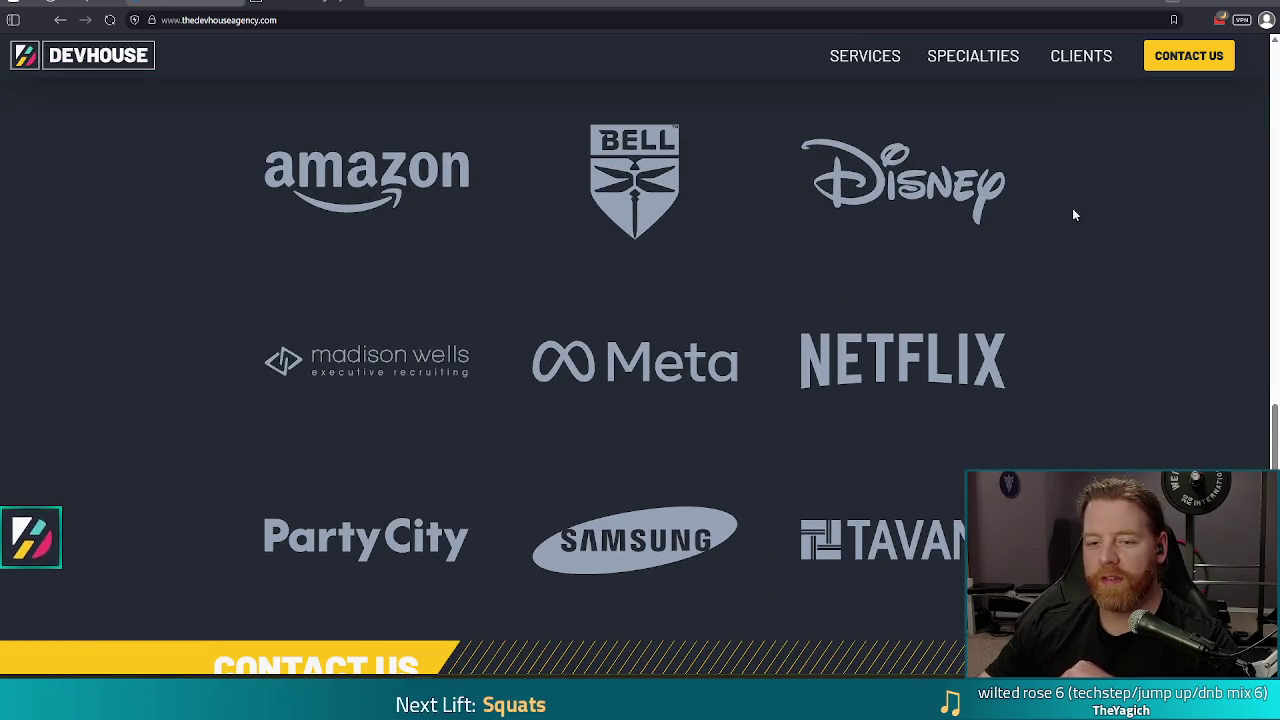
scroll(1090, 250, down, 6)
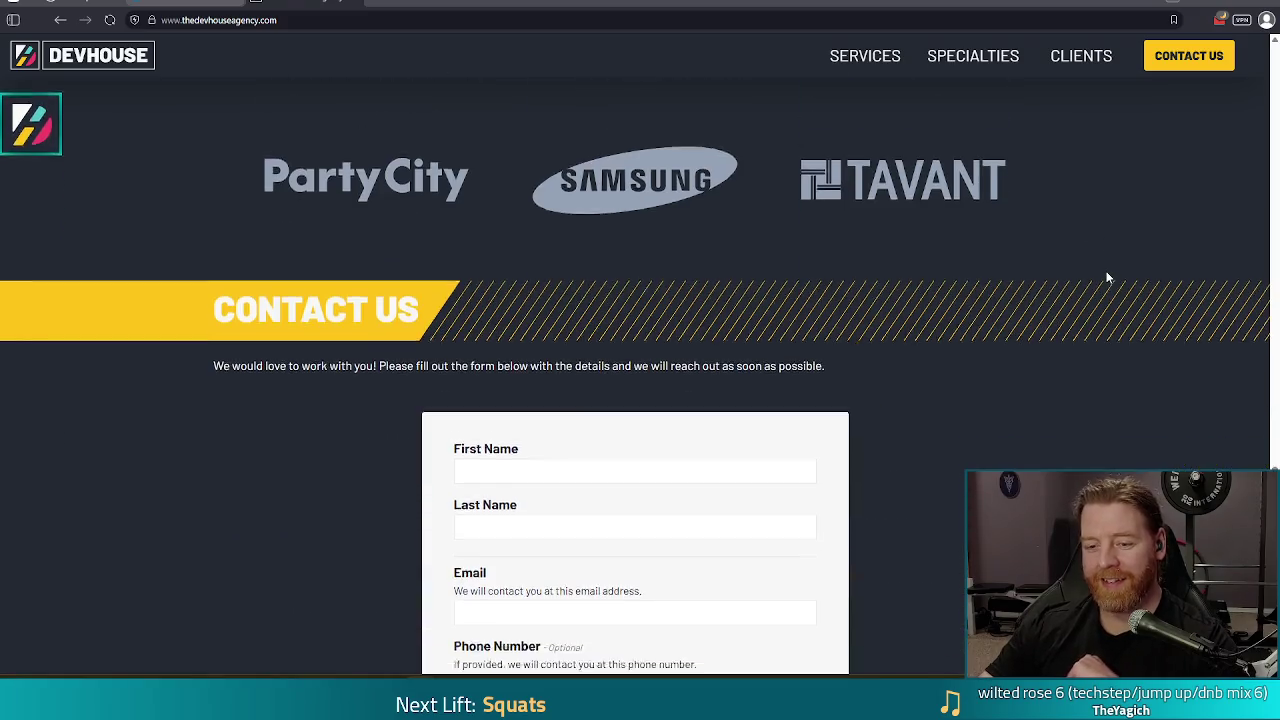
scroll(1097, 257, down, 3)
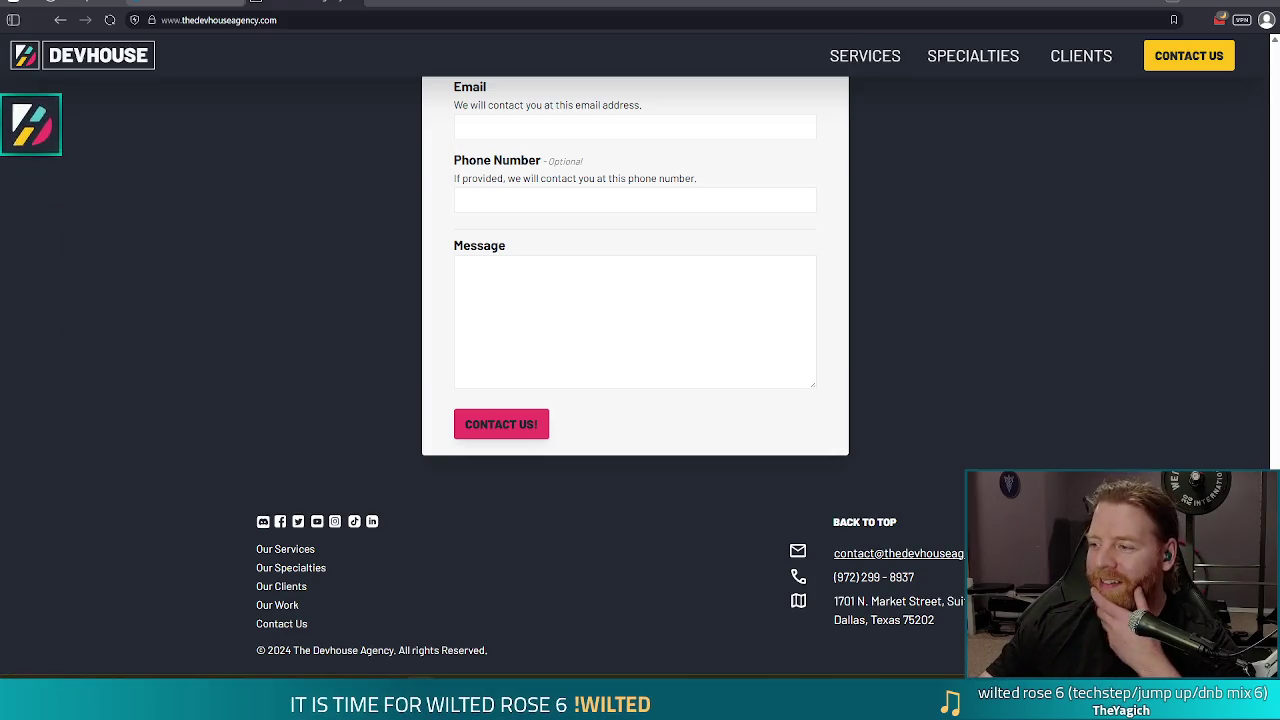
scroll(980, 360, up, 6)
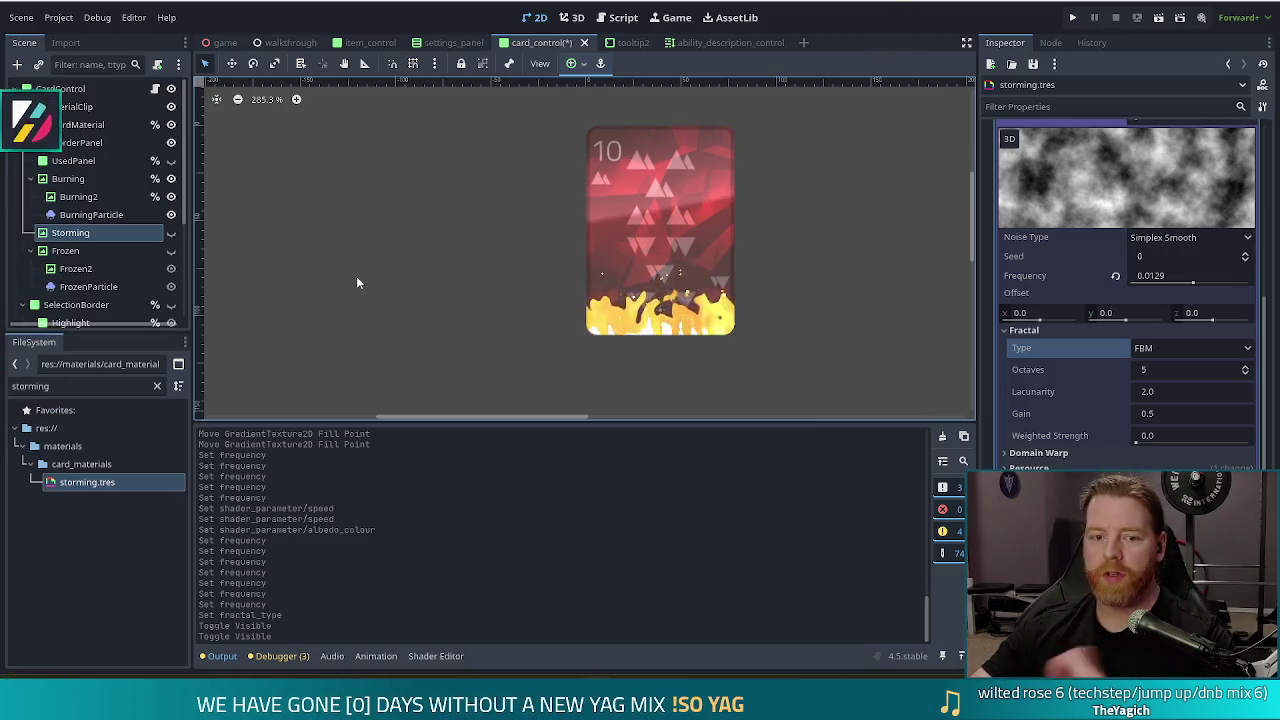
click(170, 251)
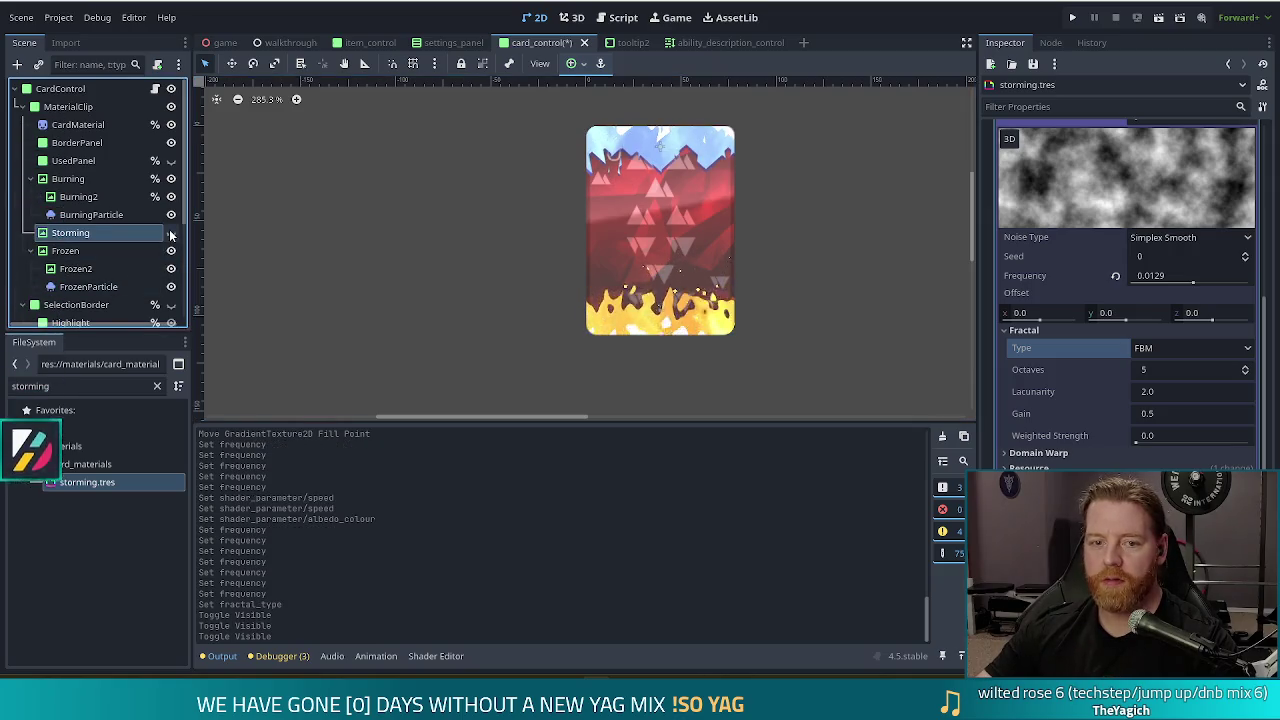
click(171, 232)
click(170, 251)
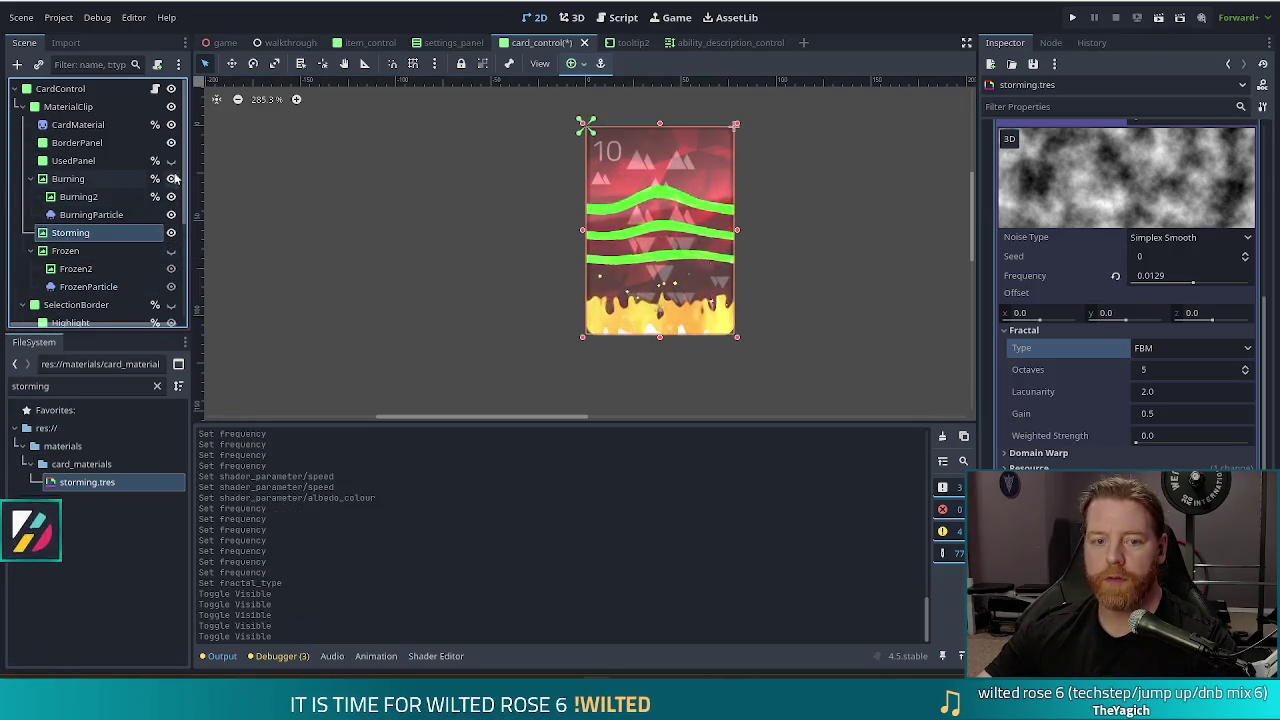
click(171, 178)
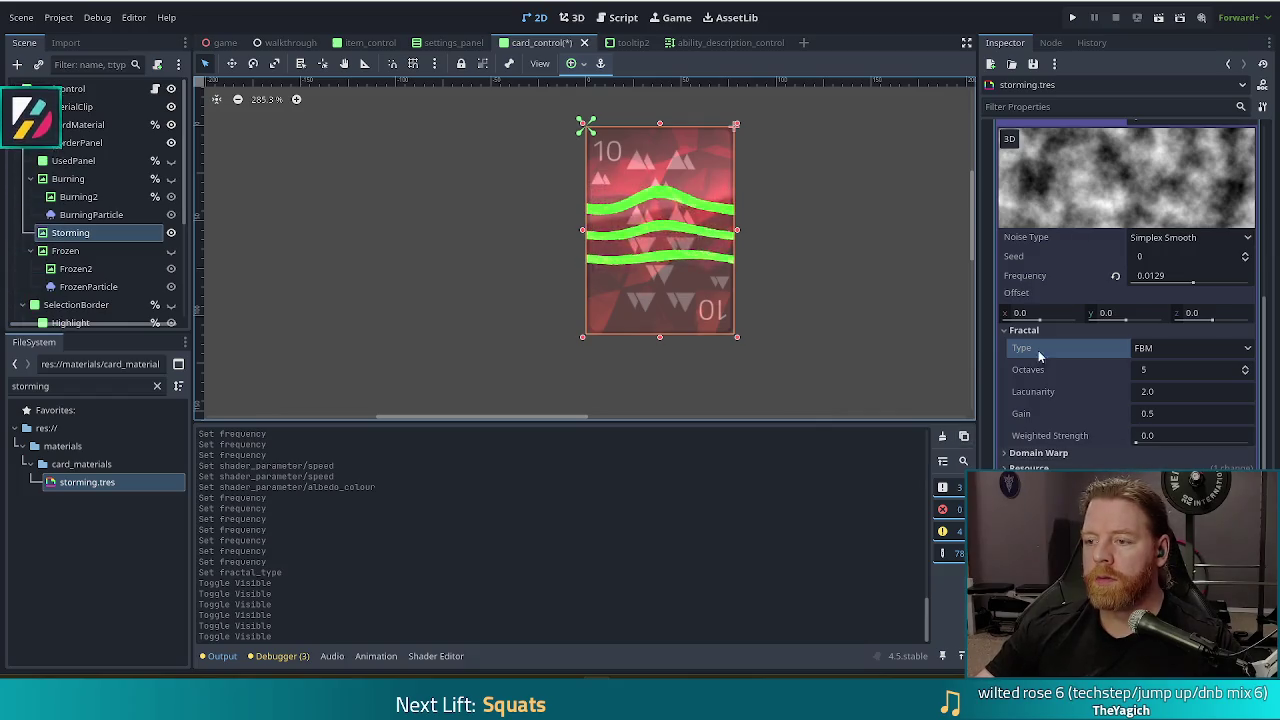
Set the storming noise's fractal type back to None for smoother bands
click(1240, 349)
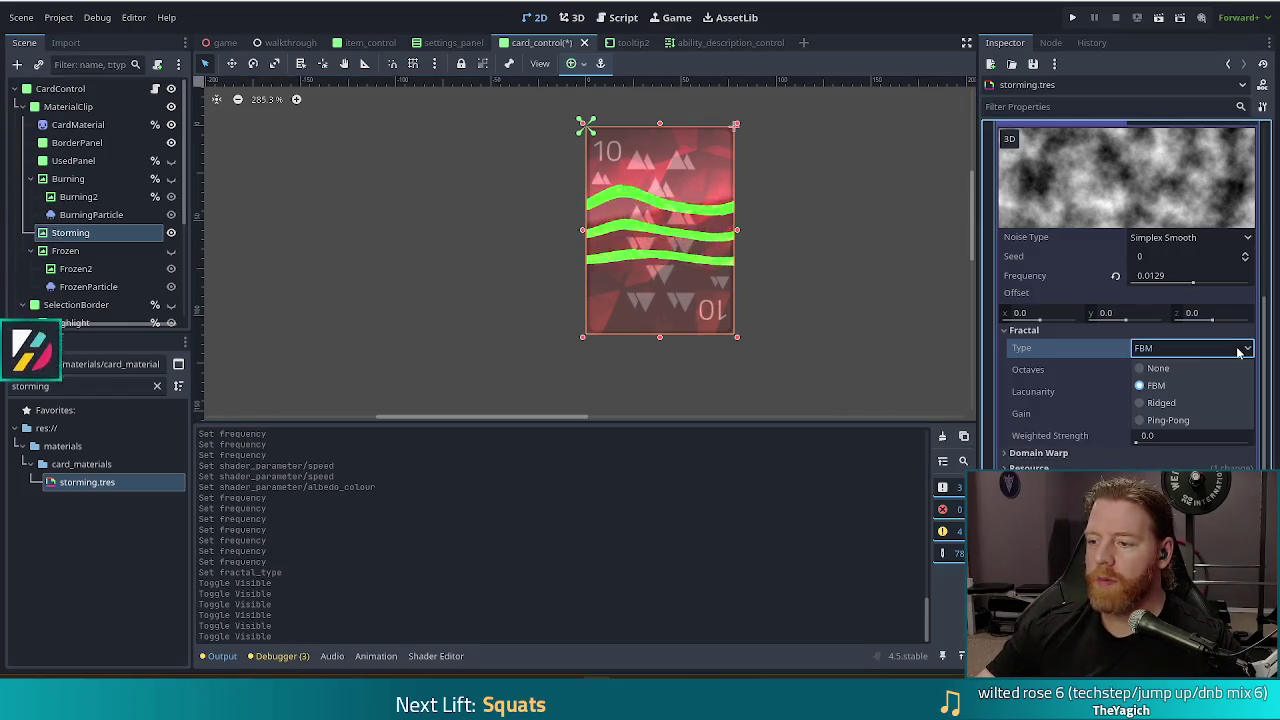
click(1157, 368)
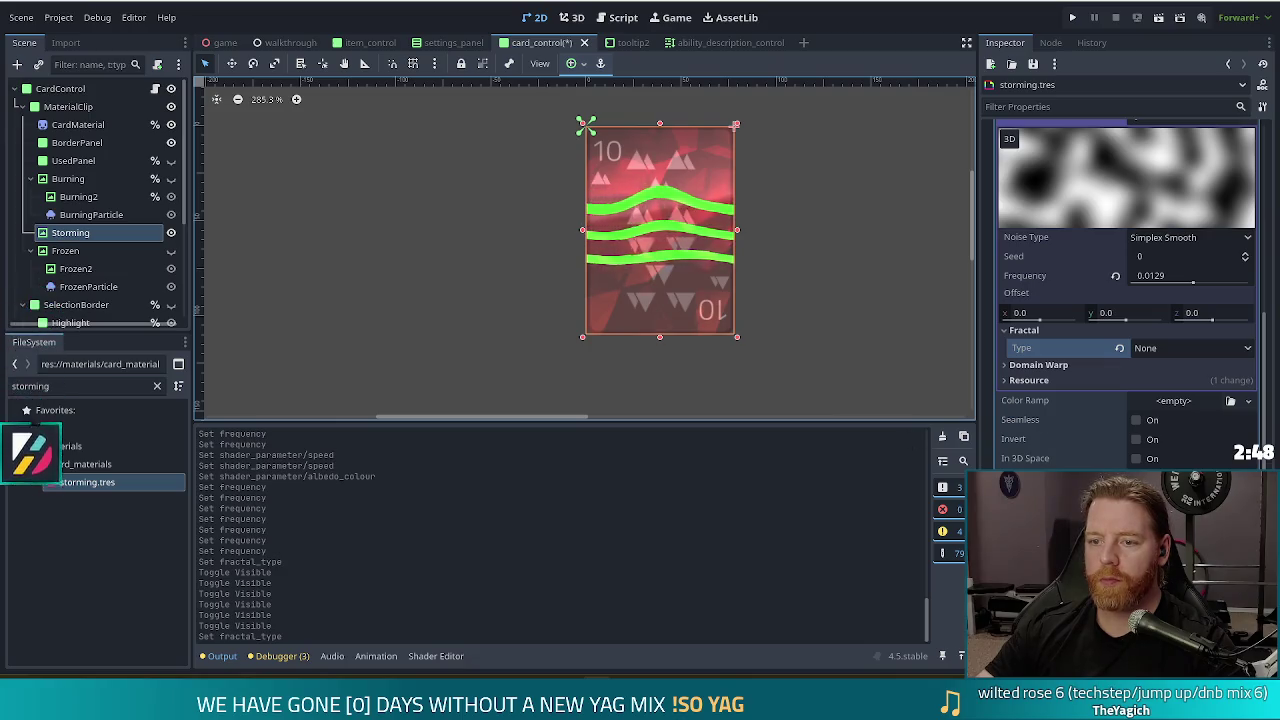
scroll(1128, 290, down, 2)
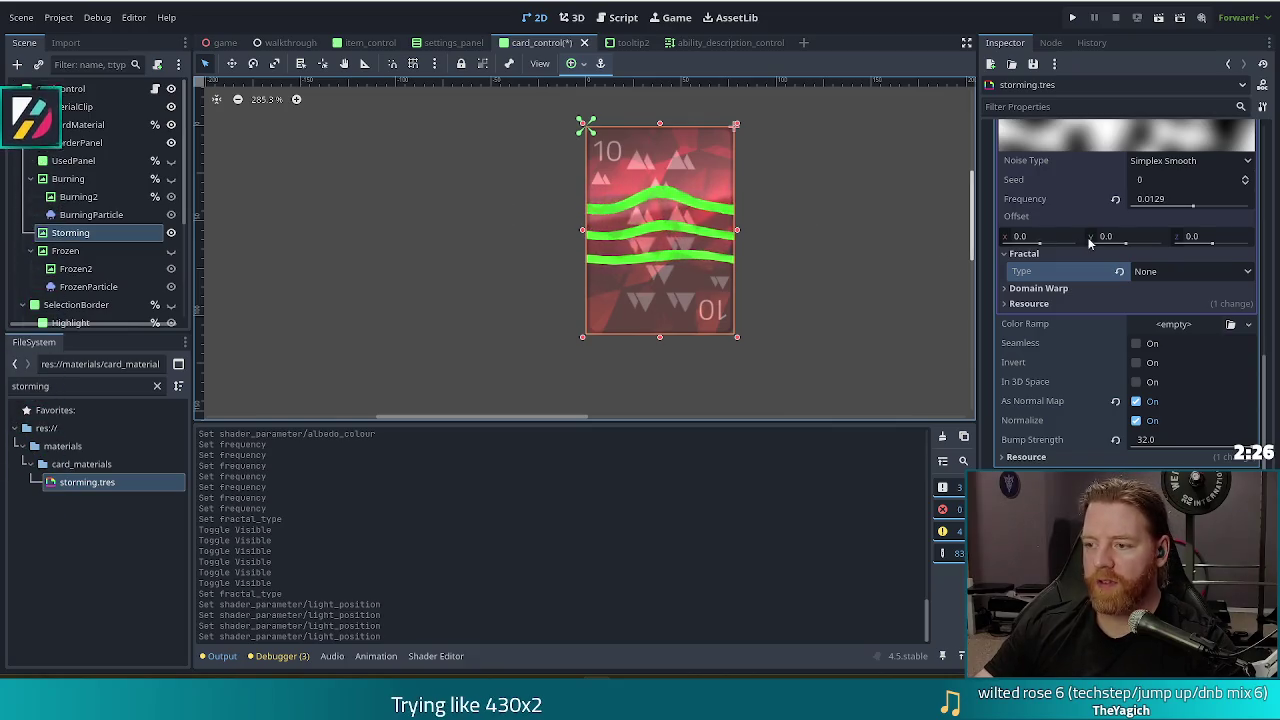
mouse_move(1040, 348)
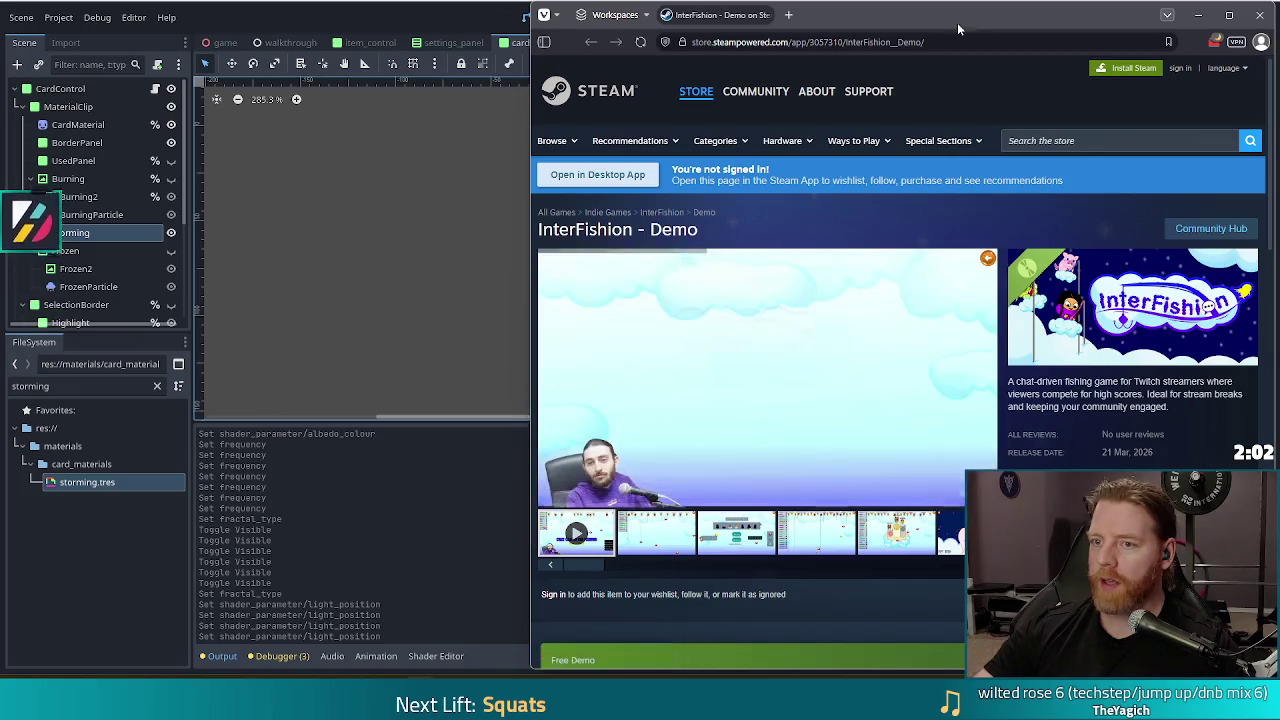
double_click(957, 22)
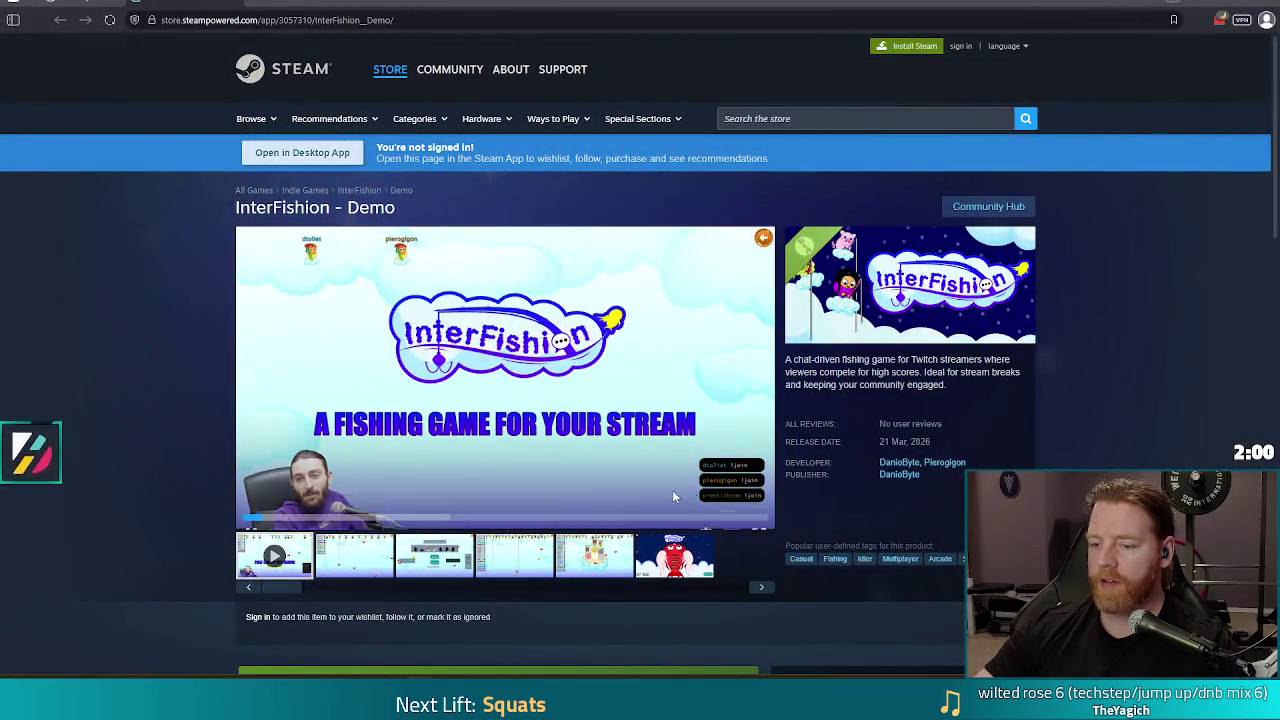
Watch the InterFishion - Demo trailer fullscreen, then select the page's address
click(758, 518)
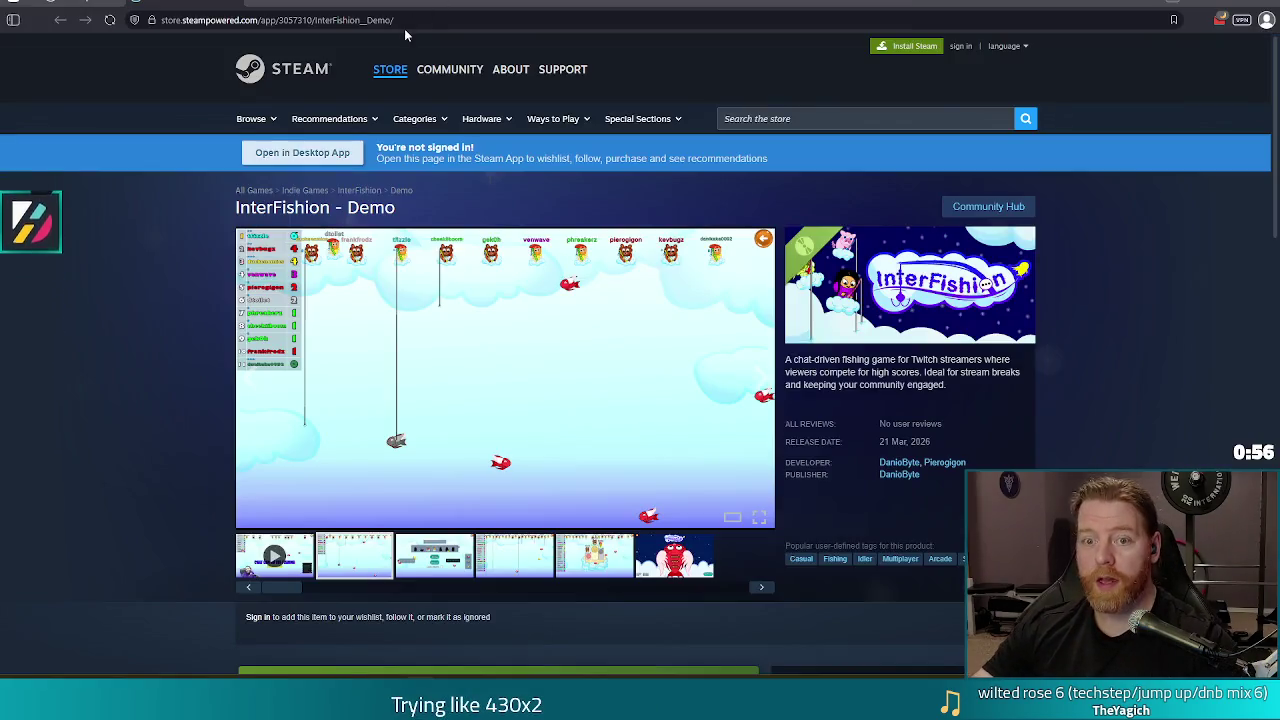
click(415, 22)
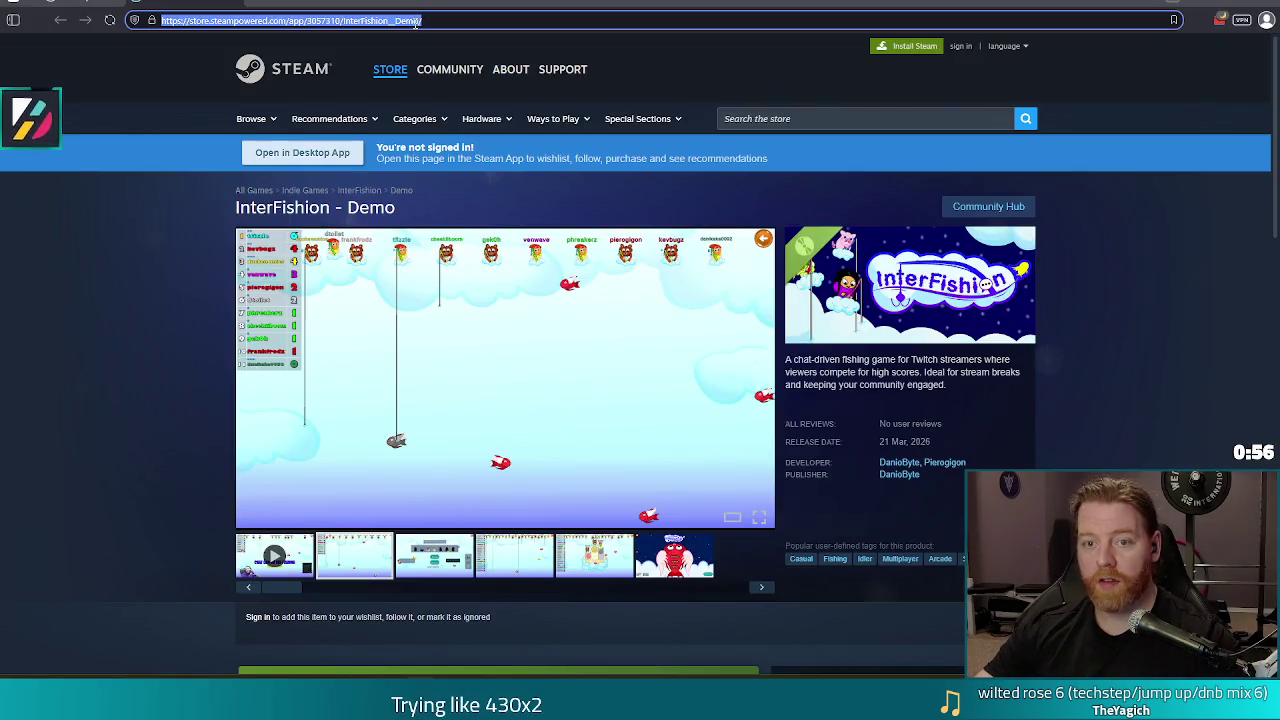
Close the InterFishion store window and enlarge the Bluesky pixel-art caravan post
key(Escape)
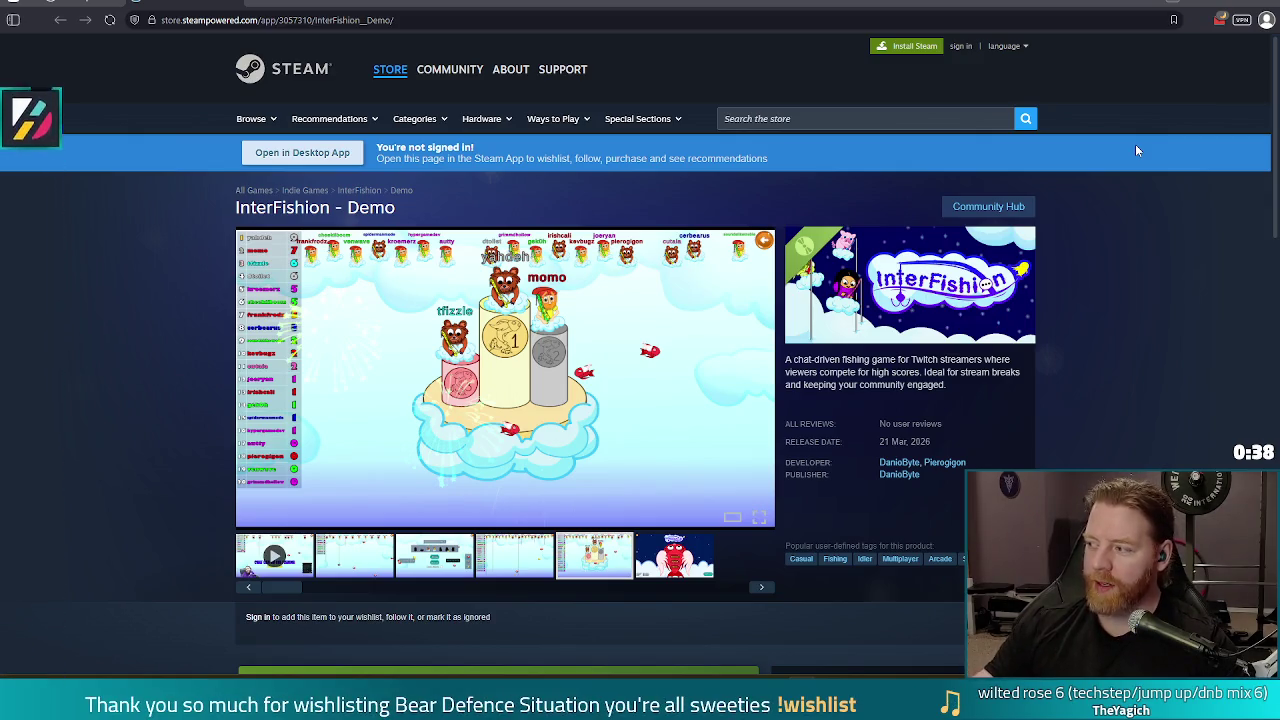
click(1259, 6)
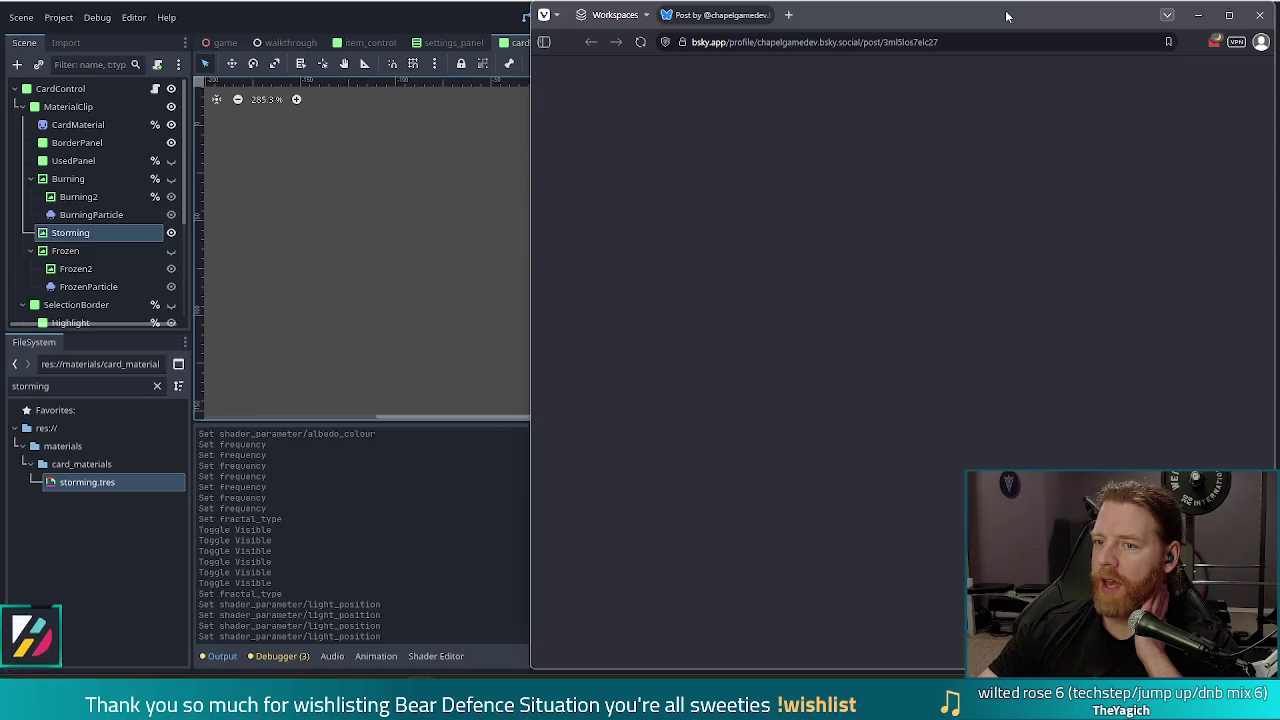
double_click(1007, 16)
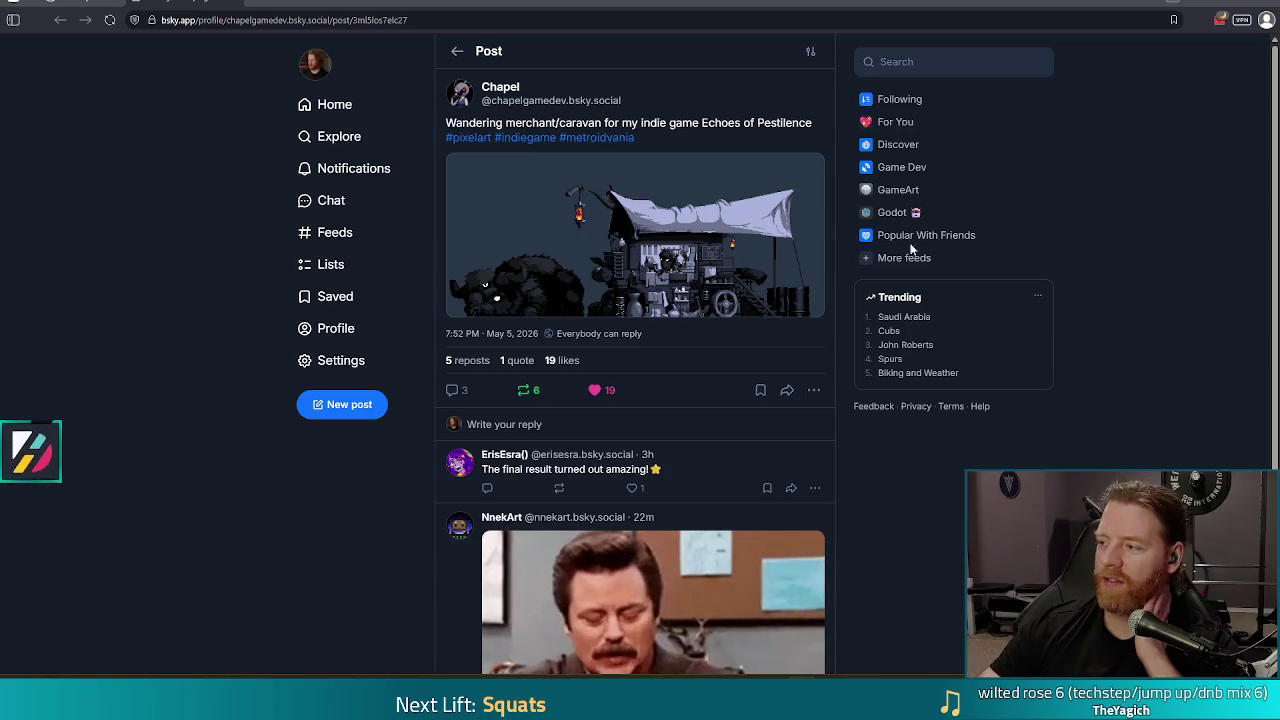
click(692, 226)
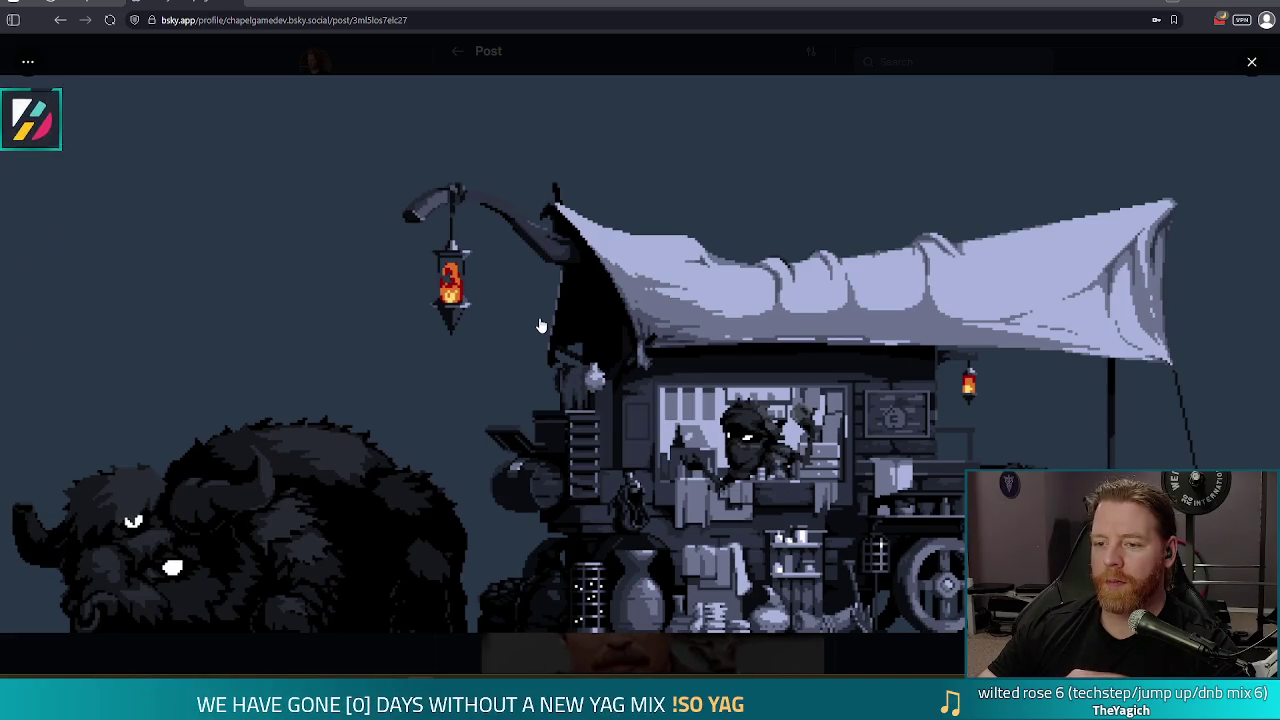
click(573, 54)
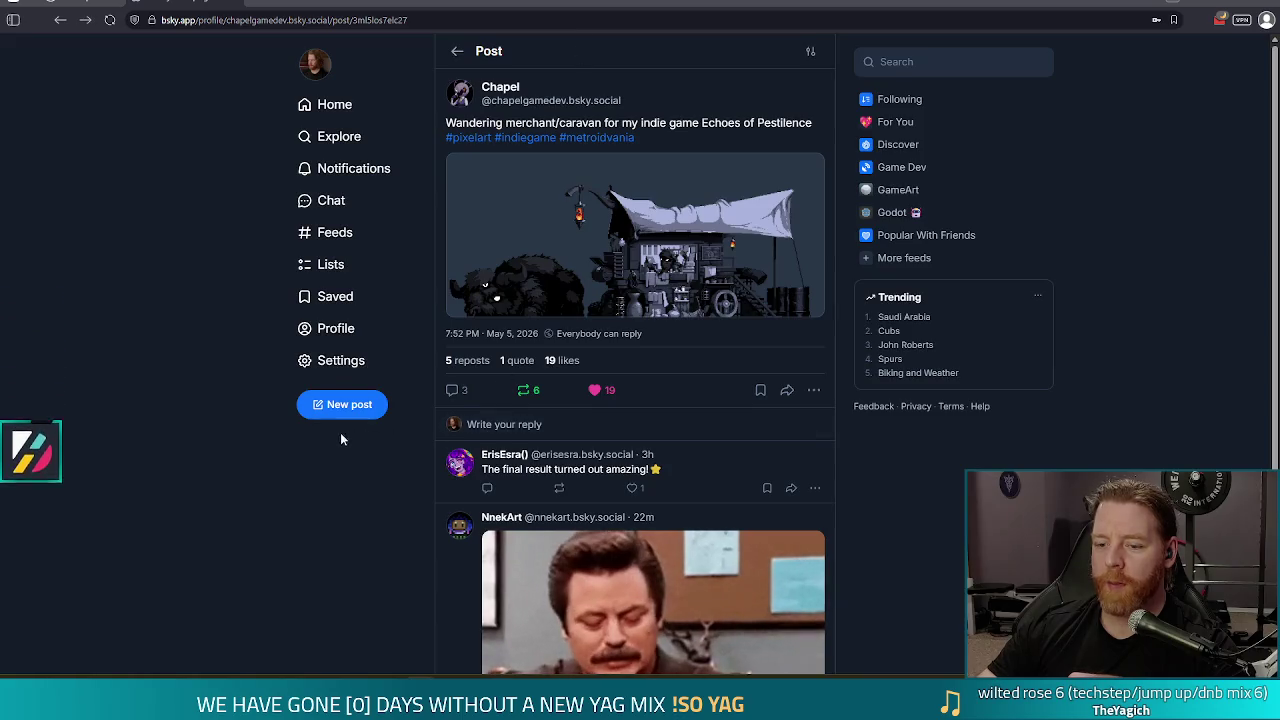
scroll(335, 431, down, 3)
scroll(322, 414, up, 5)
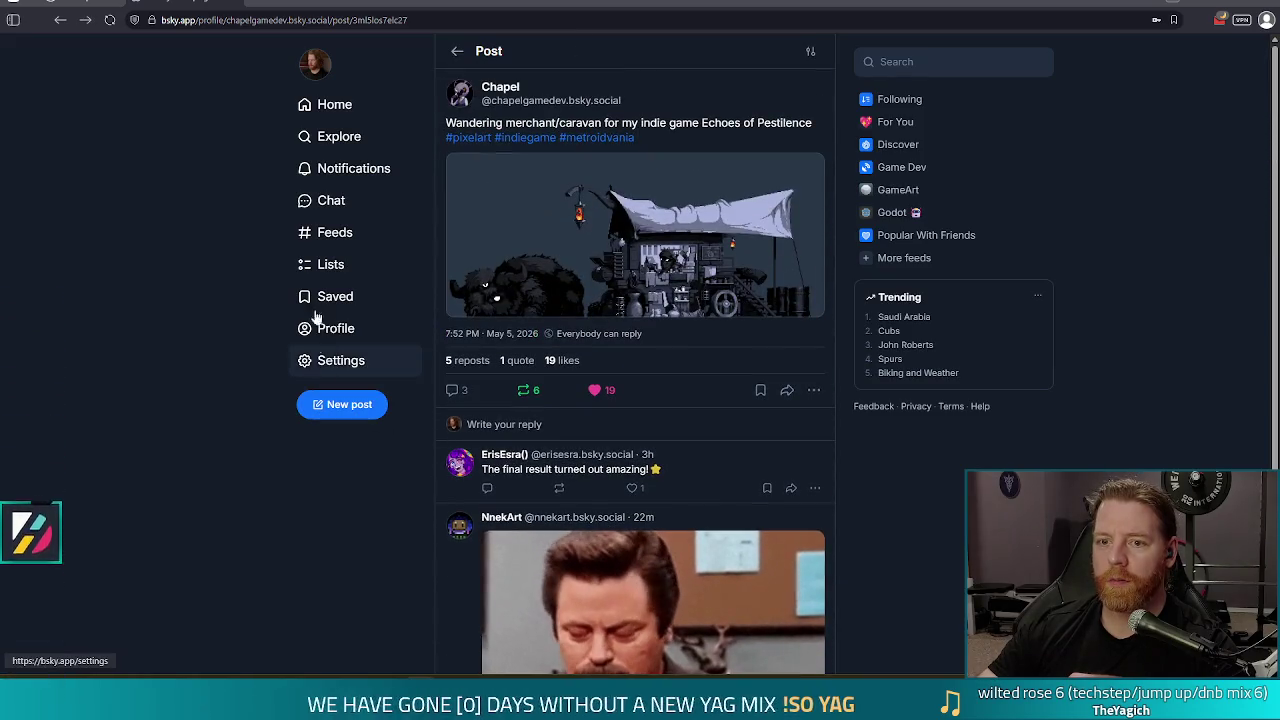
click(457, 51)
Scroll the artist's Bluesky profile down to the 'Echoes of Pestilence - Concept Enemy WIP' post
scroll(316, 390, down, 4)
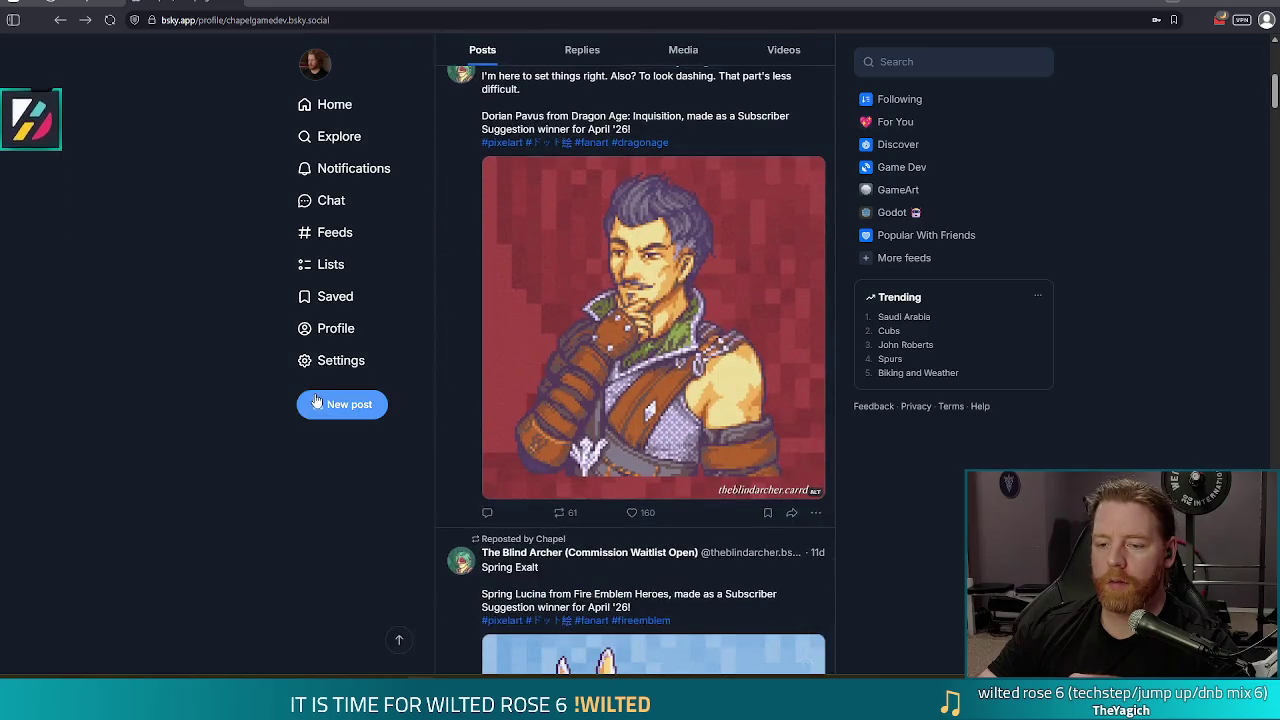
scroll(316, 390, down, 2)
scroll(314, 380, down, 10)
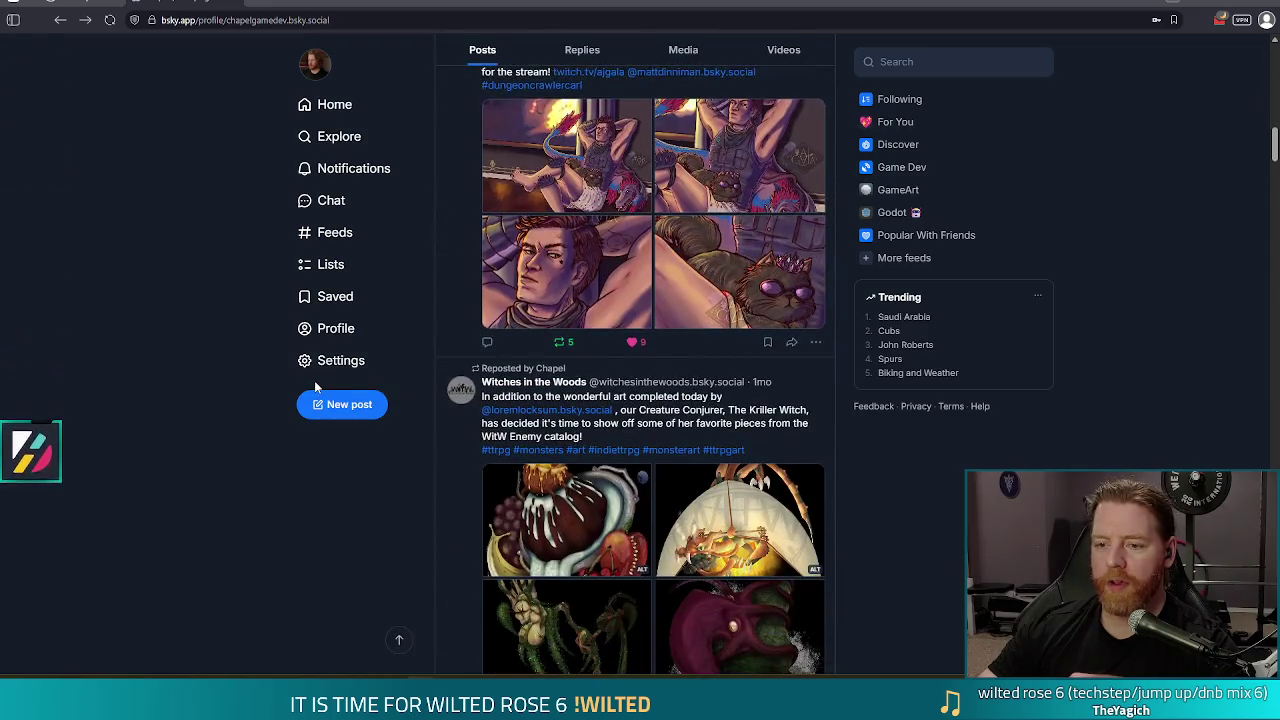
scroll(366, 326, down, 6)
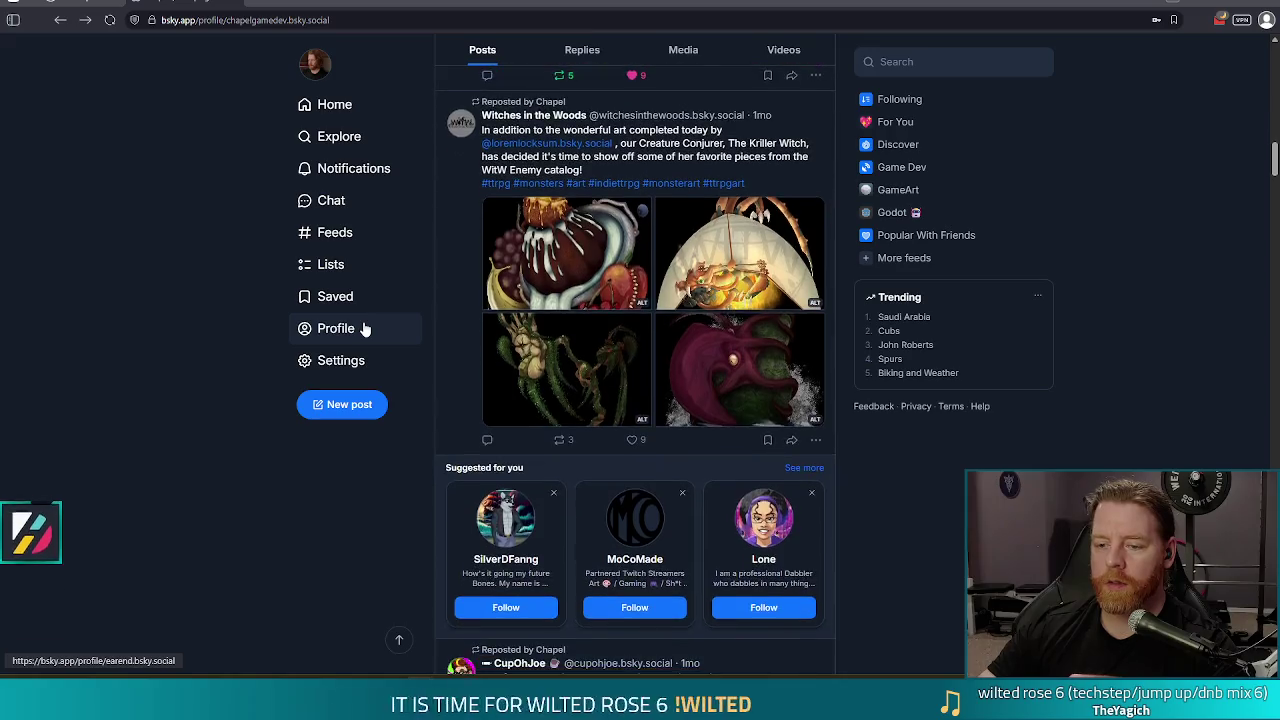
scroll(366, 326, down, 5)
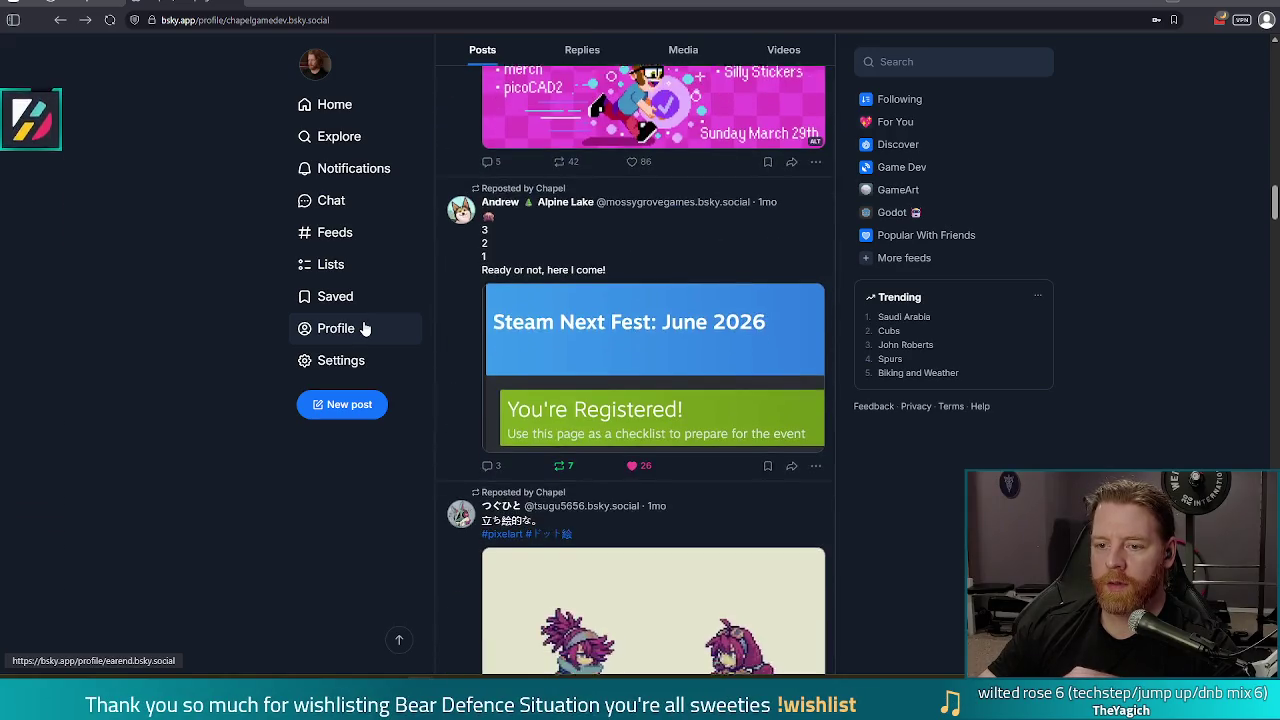
scroll(427, 245, down, 10)
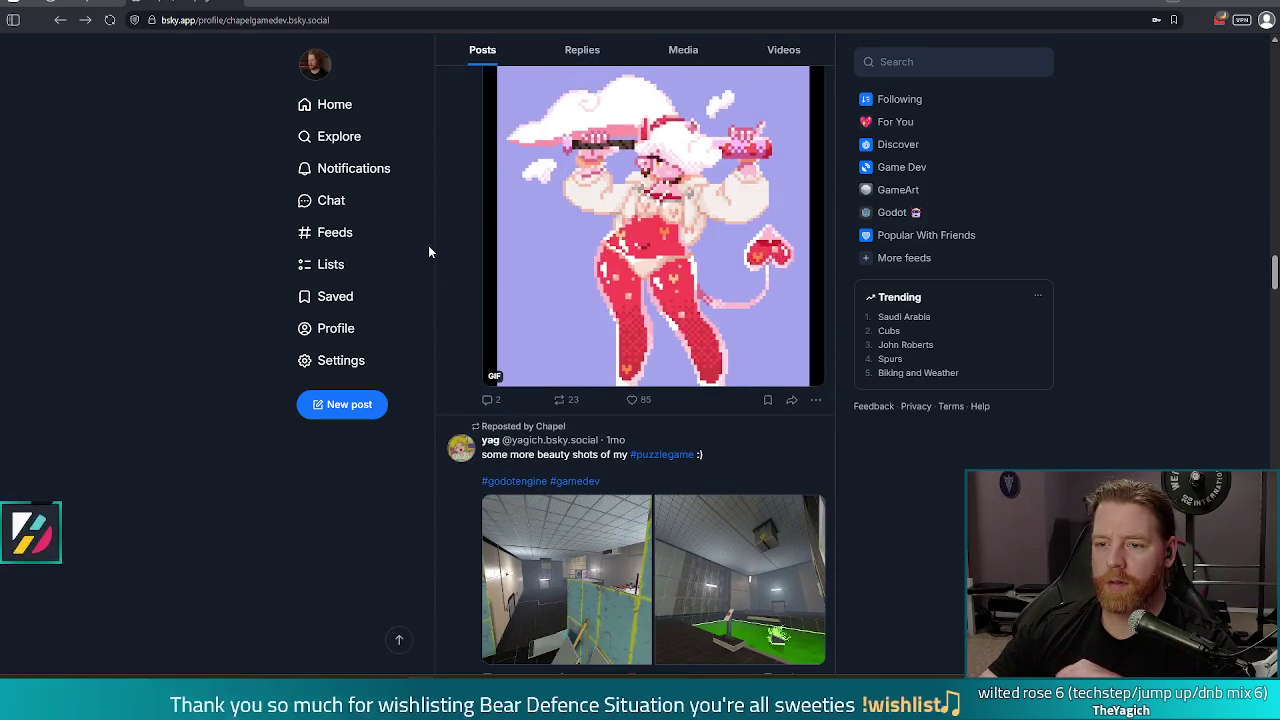
scroll(422, 255, down, 2)
scroll(422, 261, down, 5)
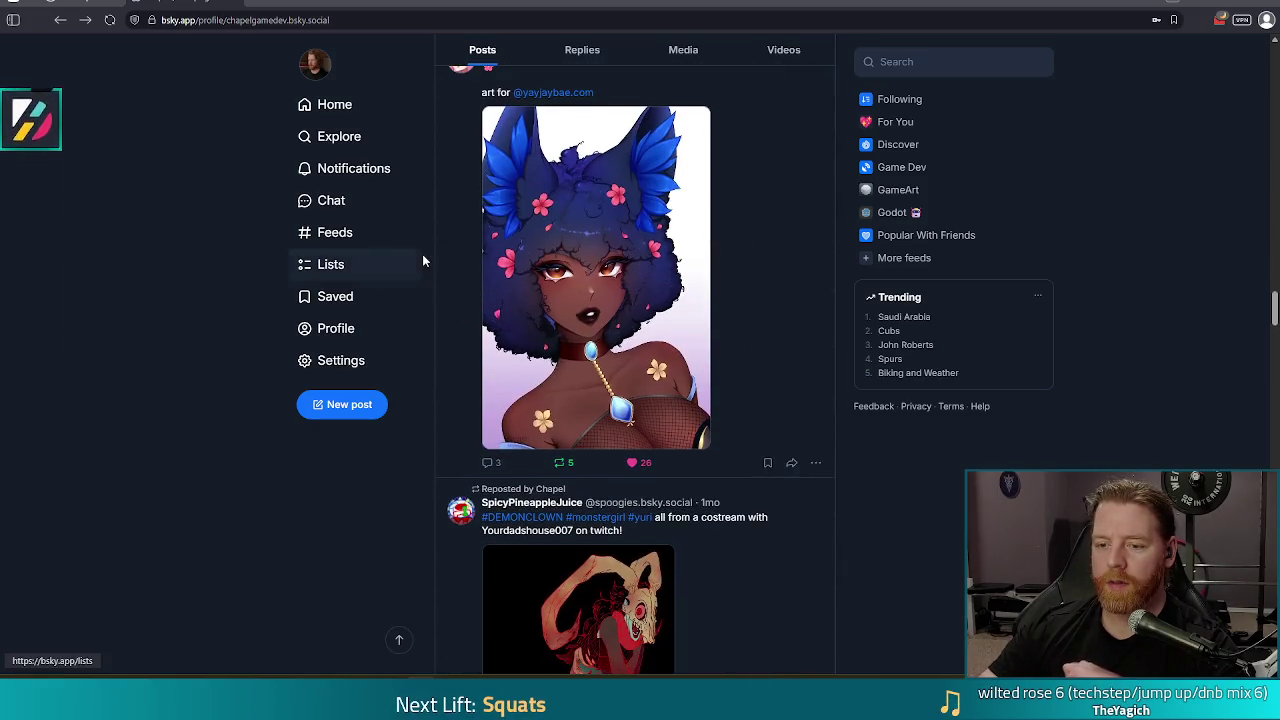
scroll(422, 261, down, 1)
scroll(422, 261, down, 10)
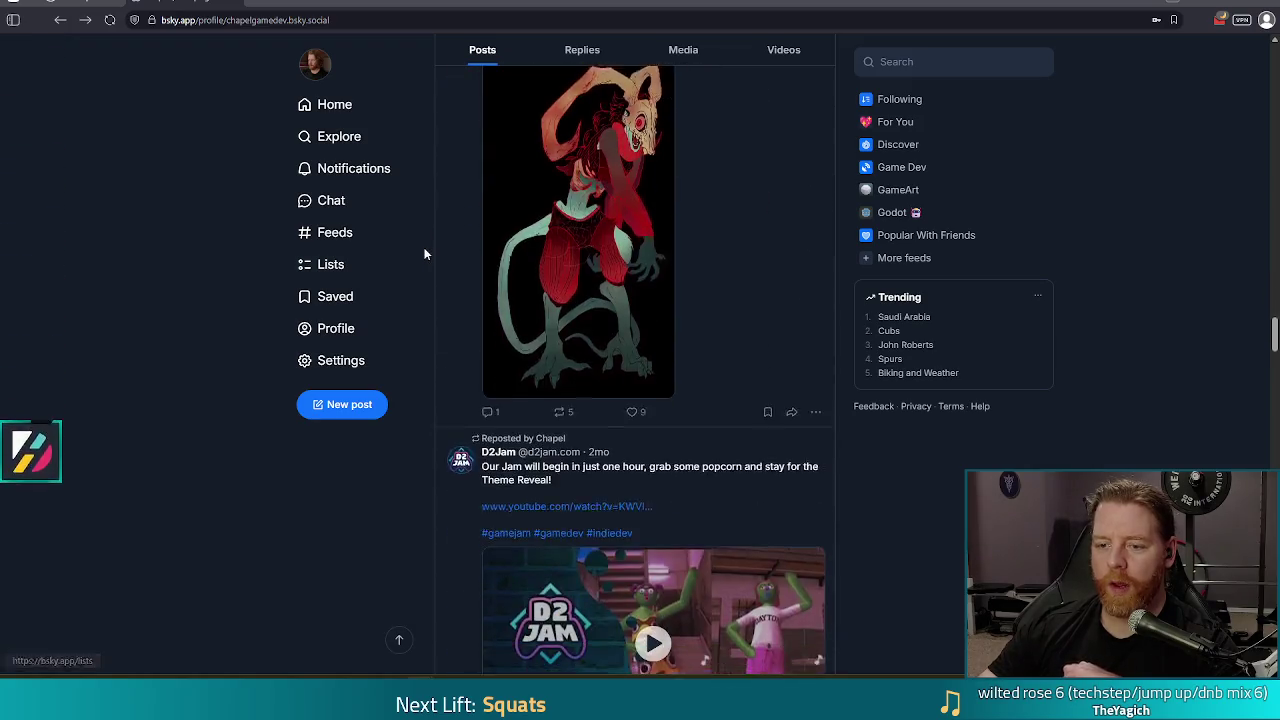
scroll(428, 250, down, 3)
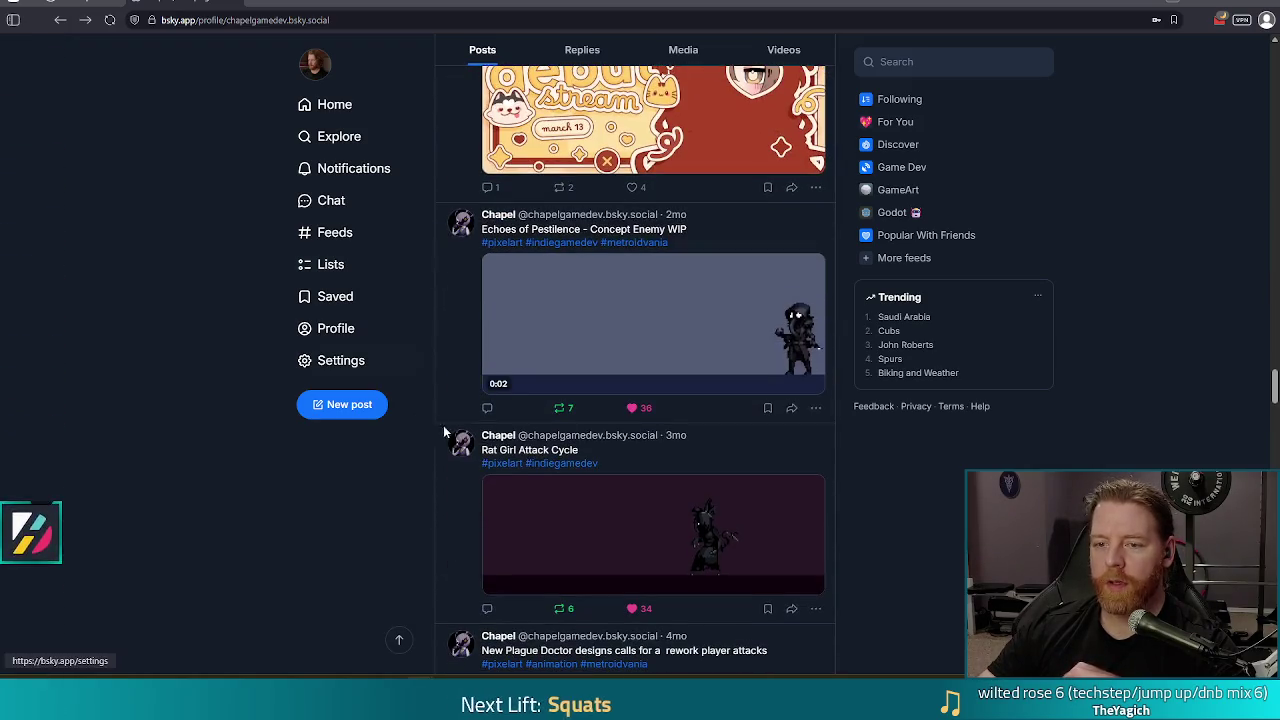
Watch the concept enemy WIP clip fullscreen, then exit fullscreen
click(809, 384)
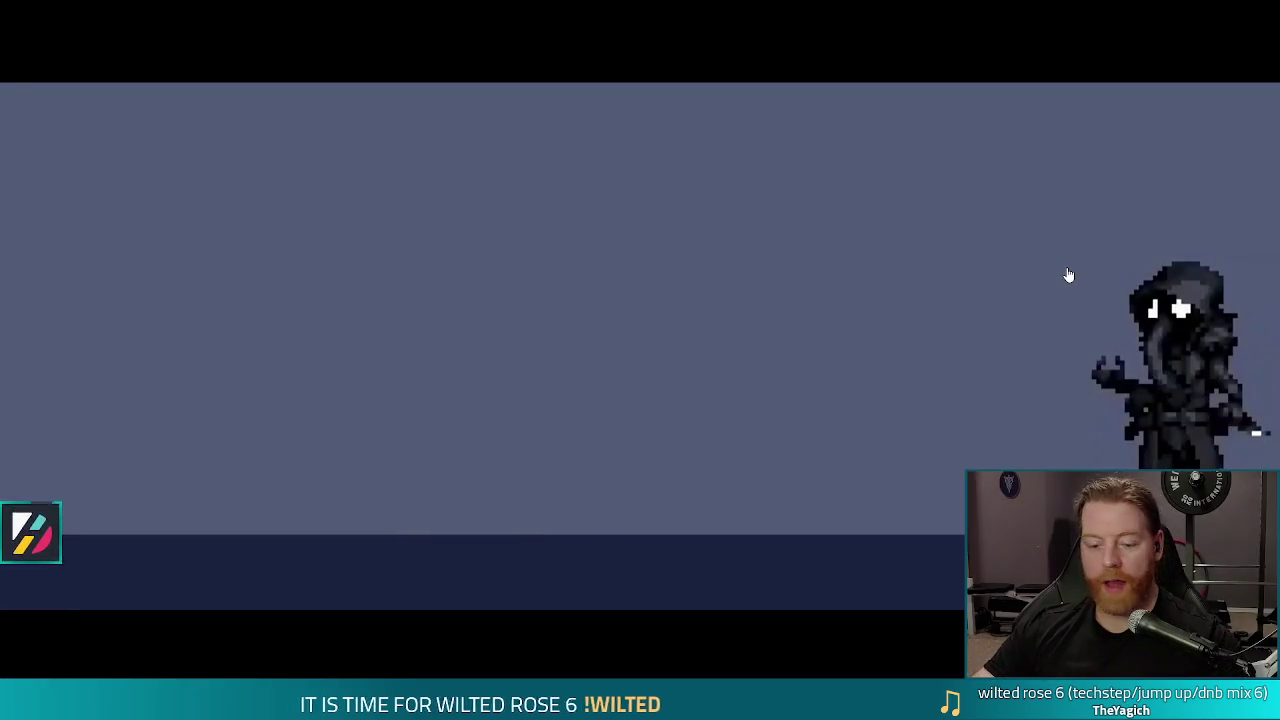
key(Escape)
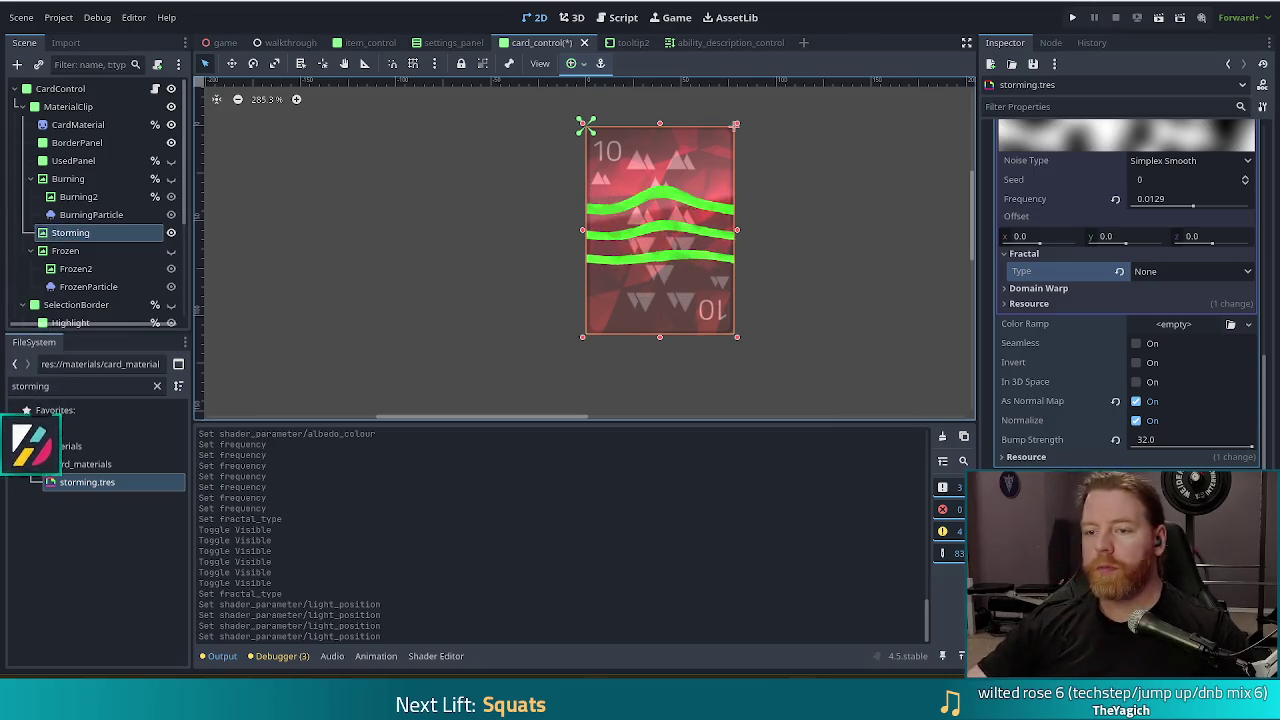
scroll(836, 241, down, 1)
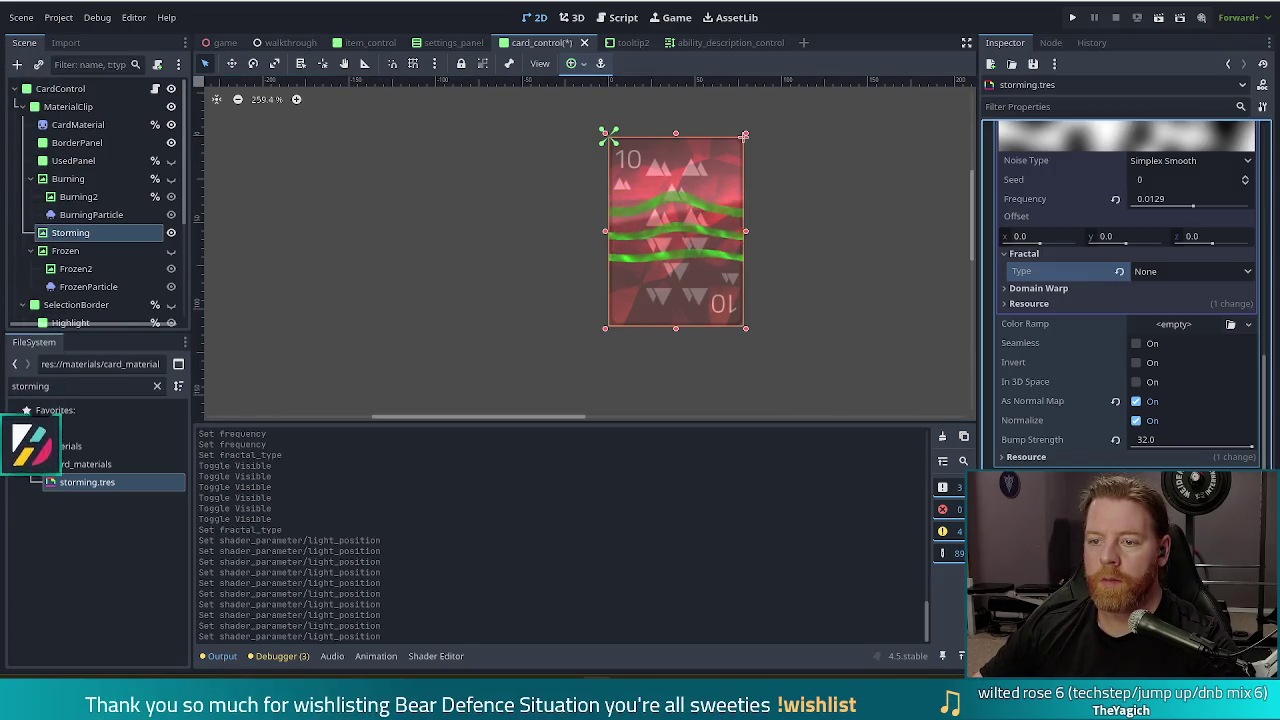
scroll(1106, 383, up, 10)
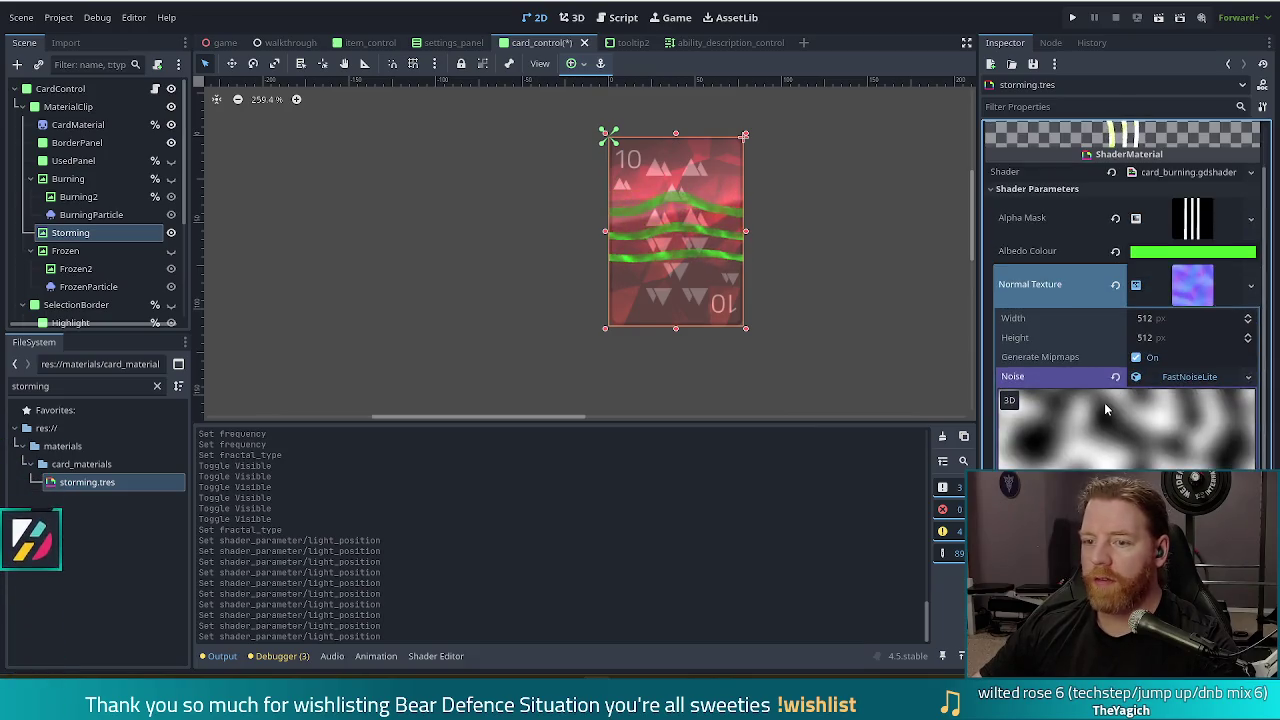
Darken the storming band's green Albedo Colour slightly in the colour picker
click(1165, 251)
mouse_move(1265, 287)
mouse_down()
mouse_move(1266, 436)
mouse_move(1266, 230)
mouse_move(1268, 380)
mouse_move(1272, 262)
mouse_up()
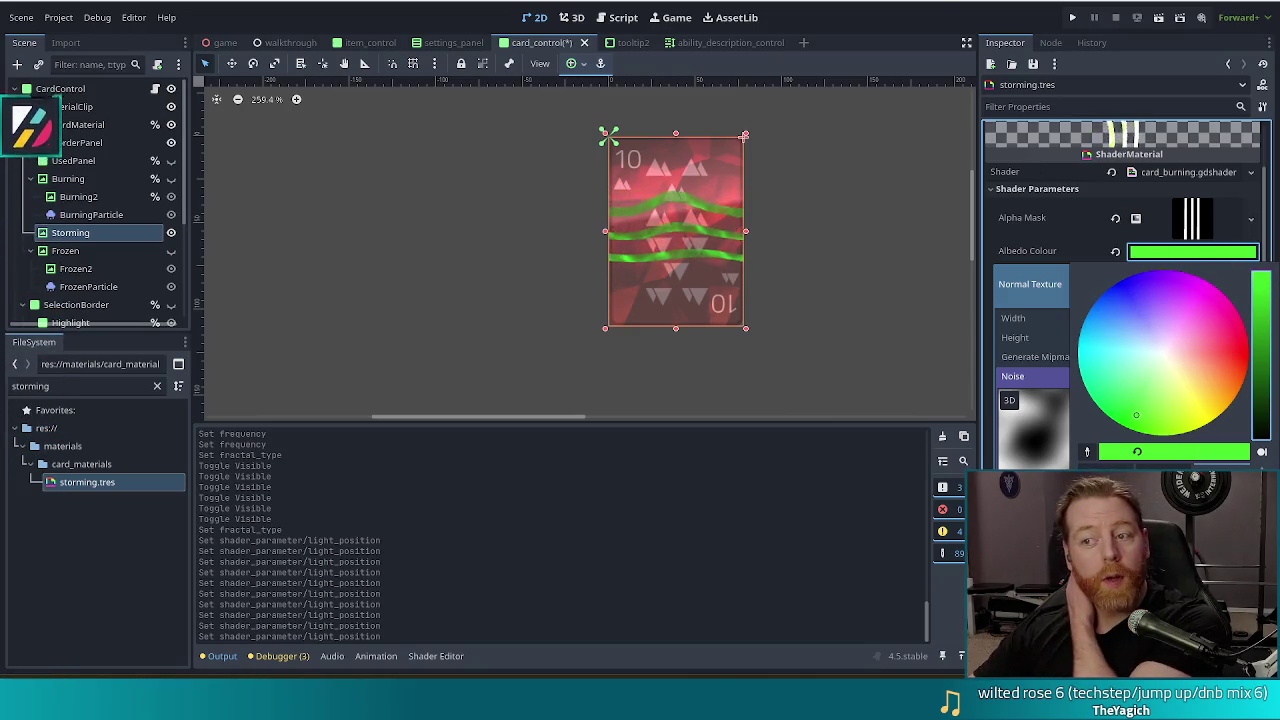
click(946, 354)
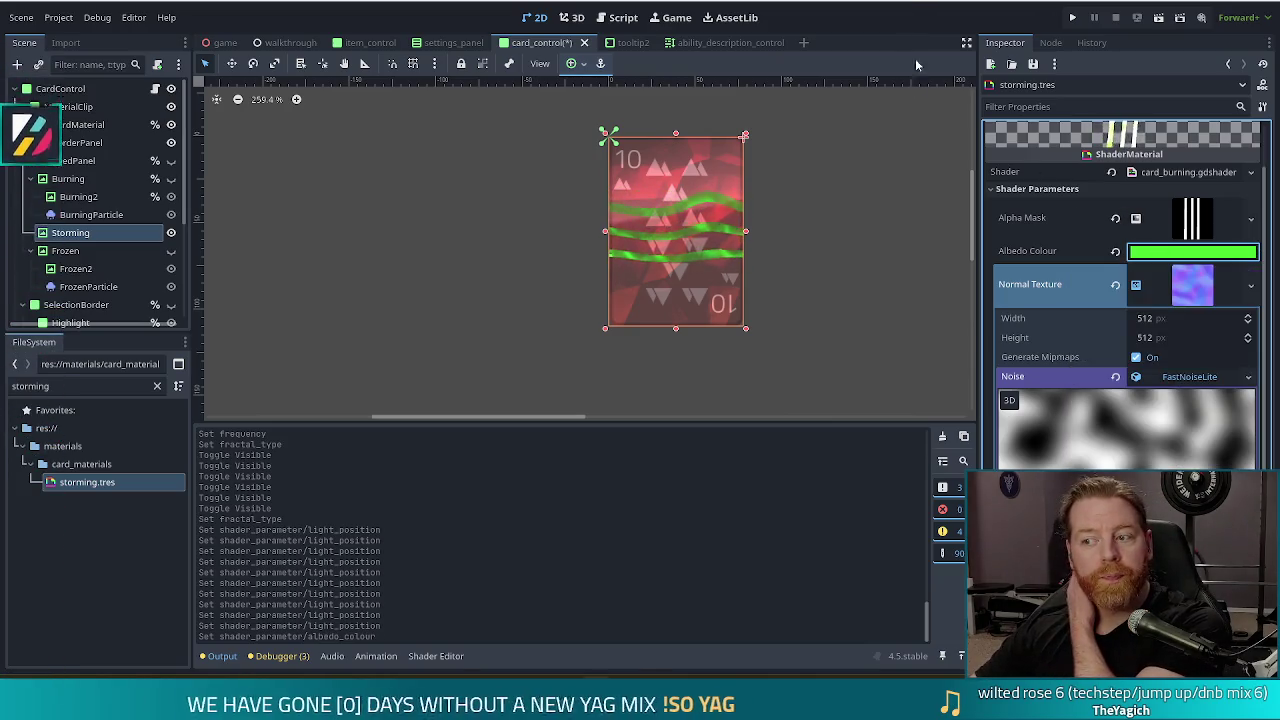
Reposition the Alpha Mask gradient texture's fill points to shift the stripes
click(1188, 222)
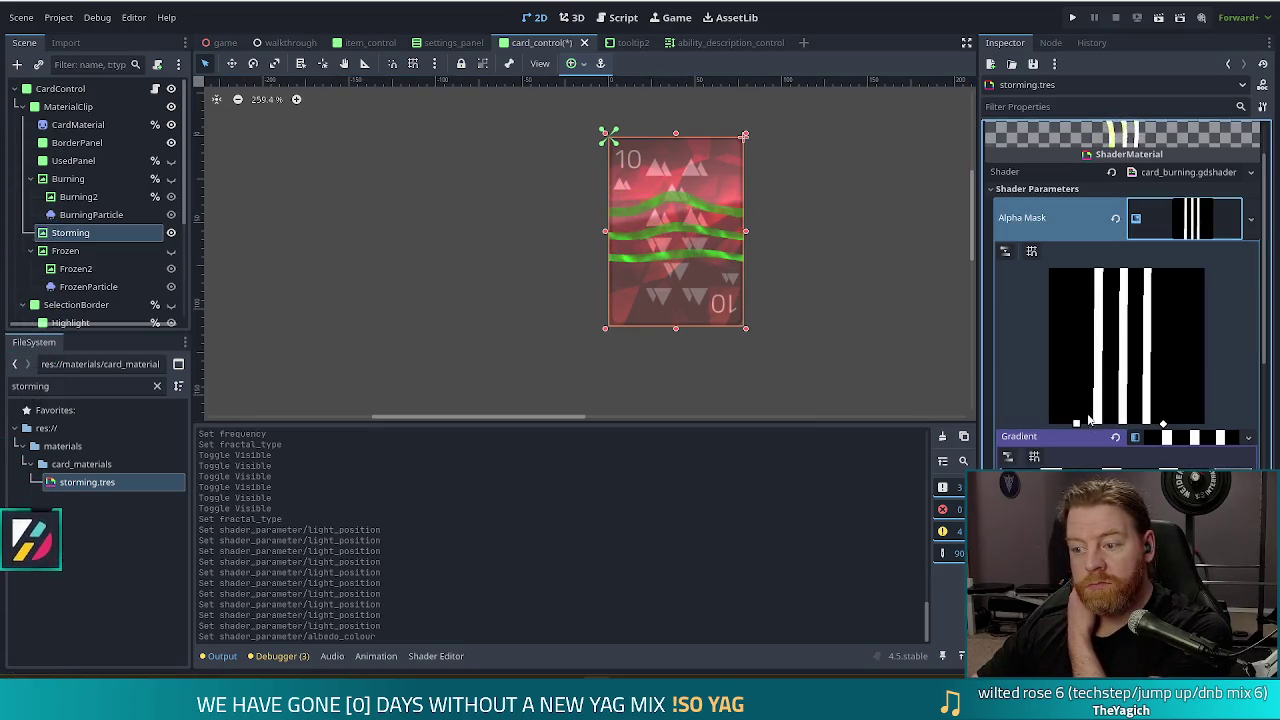
mouse_move(1076, 424)
mouse_down()
mouse_move(1109, 424)
mouse_move(1078, 424)
mouse_move(1079, 405)
mouse_move(1072, 424)
mouse_move(1048, 424)
mouse_move(1087, 424)
mouse_move(1080, 466)
mouse_up()
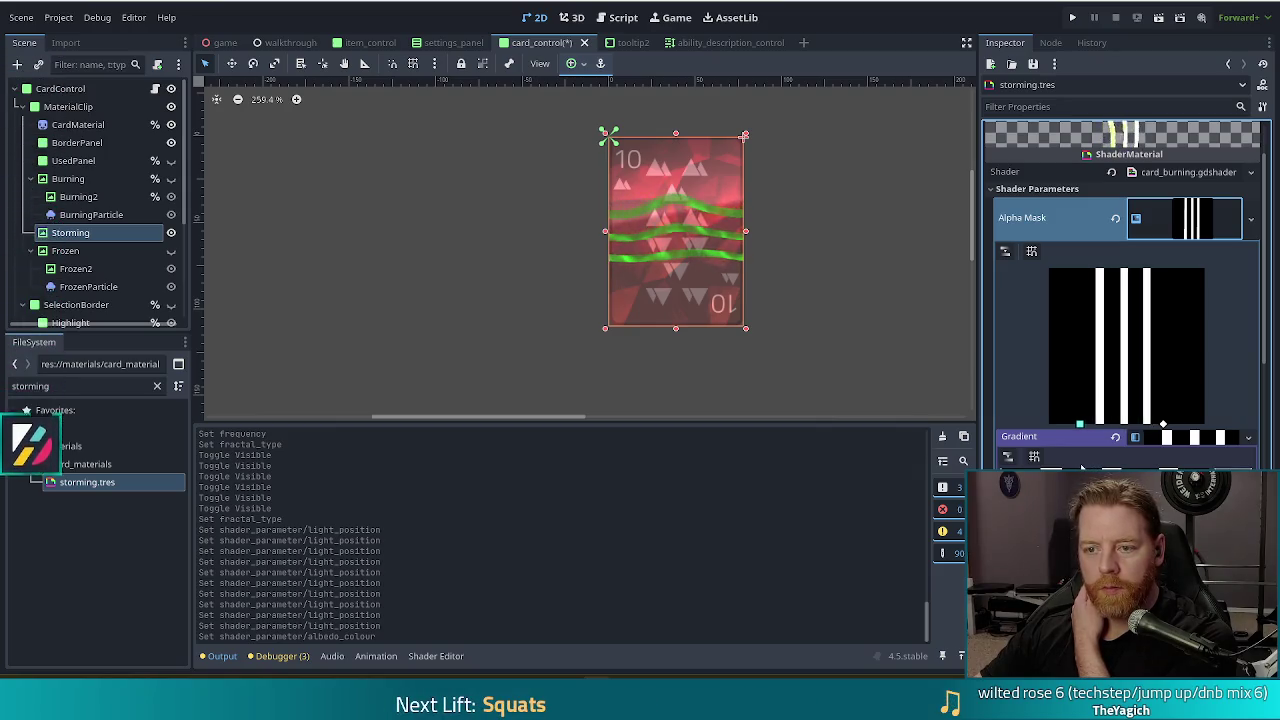
drag(1164, 426, 1167, 430)
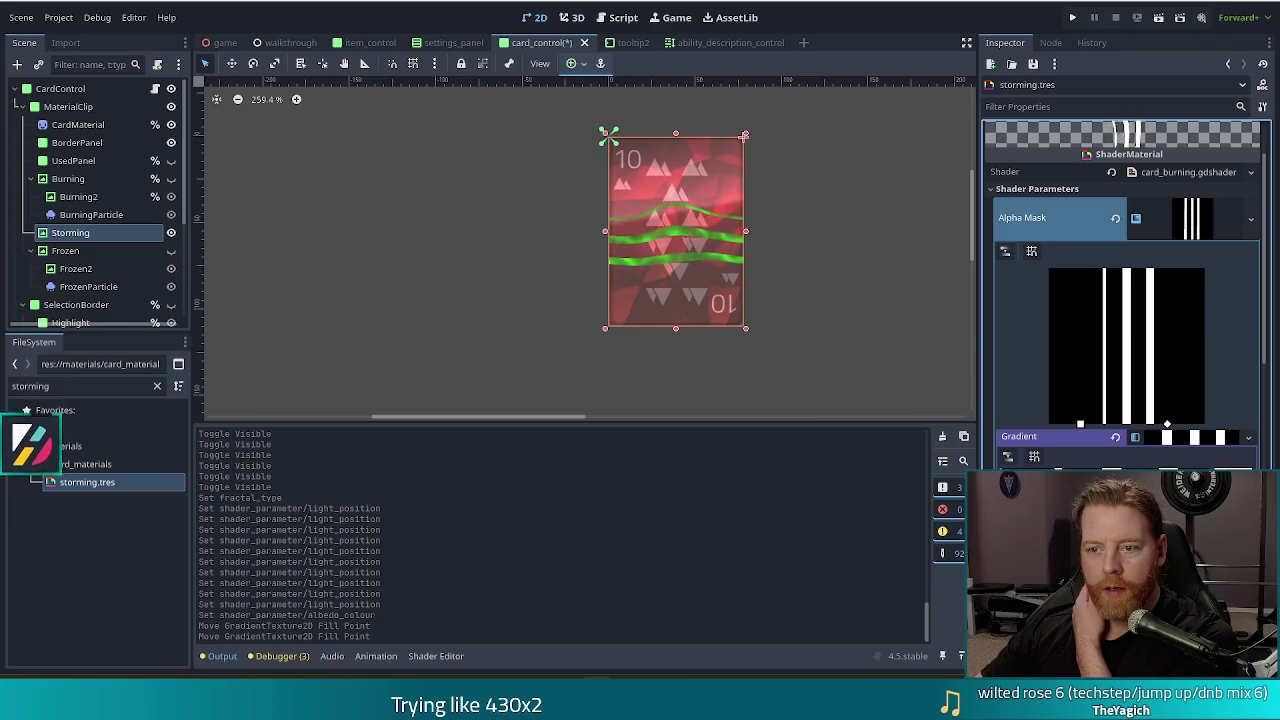
Move the gradient stops to narrow the white mask stripes and shift them sideways
drag(1166, 466, 1160, 466)
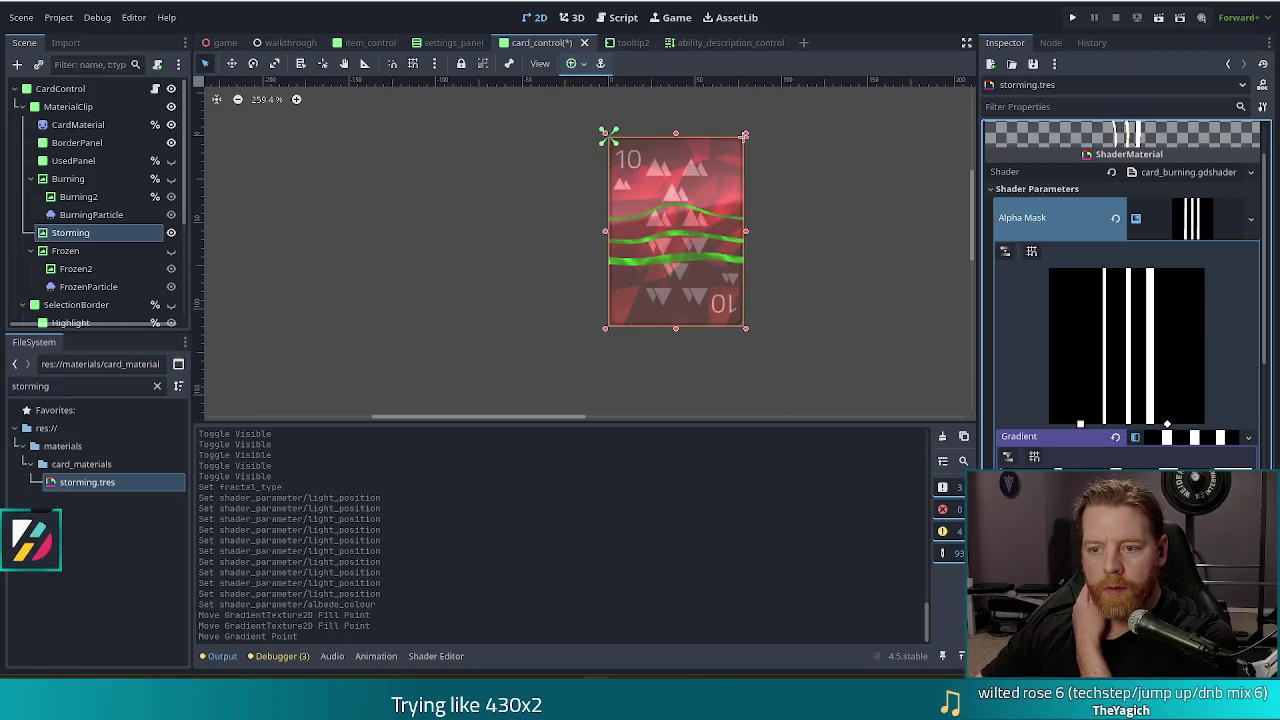
drag(1160, 466, 1163, 466)
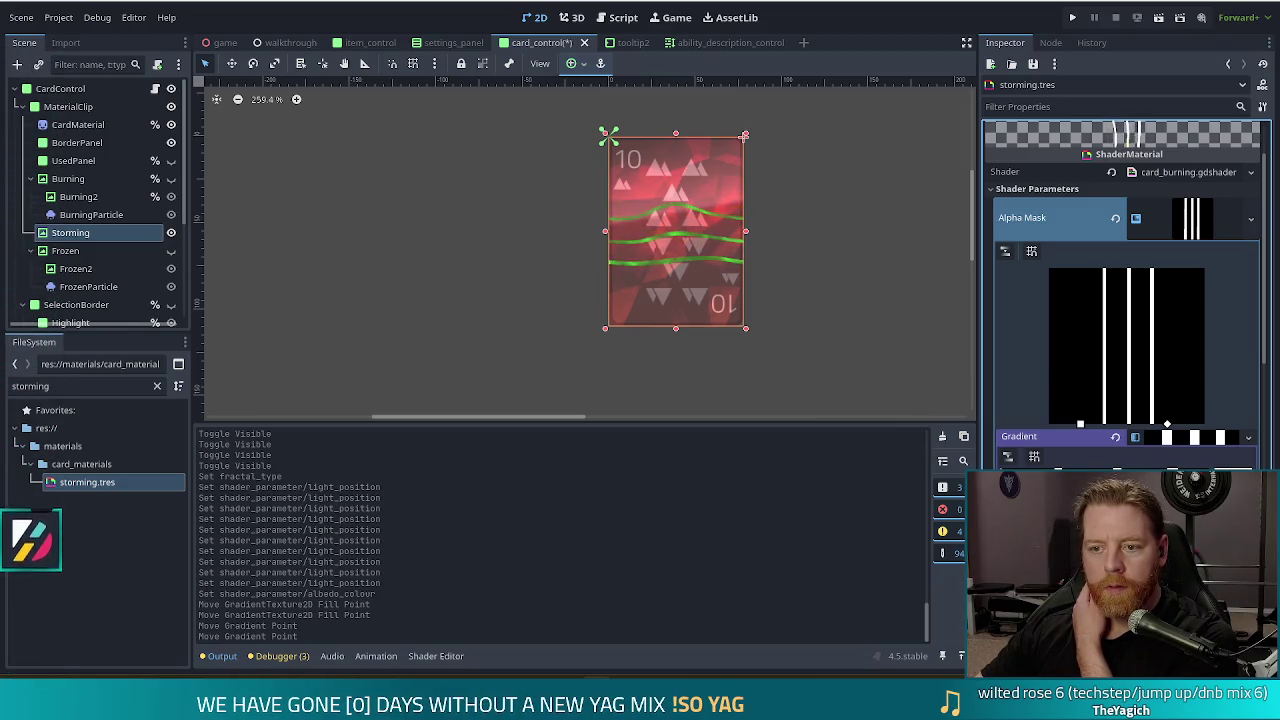
scroll(900, 381, down, 3)
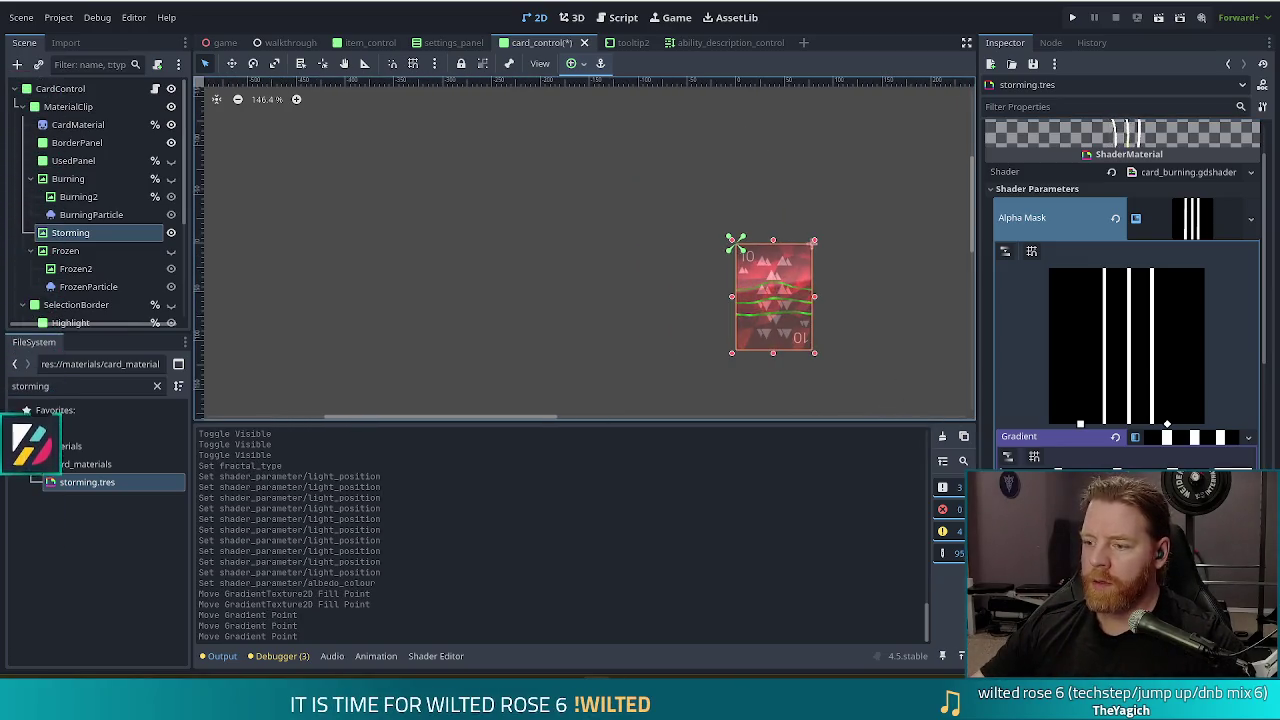
drag(1163, 466, 1166, 466)
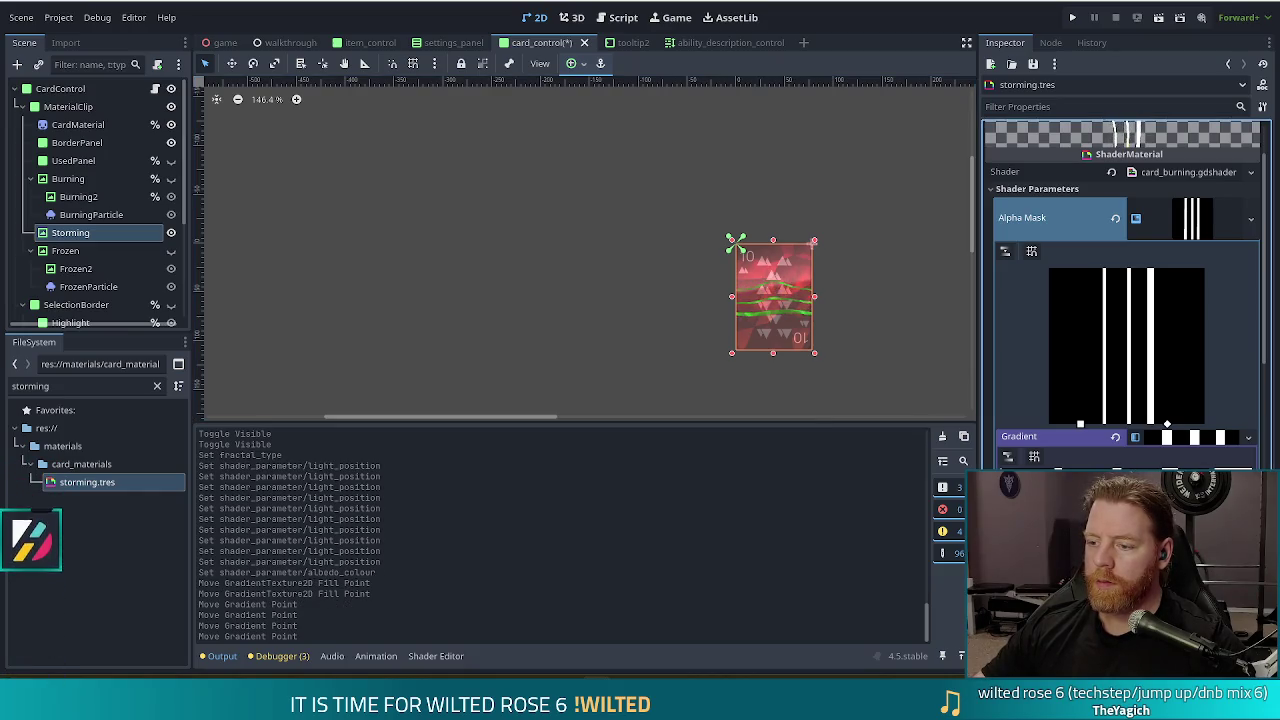
drag(1092, 480, 1087, 480)
scroll(856, 351, up, 5)
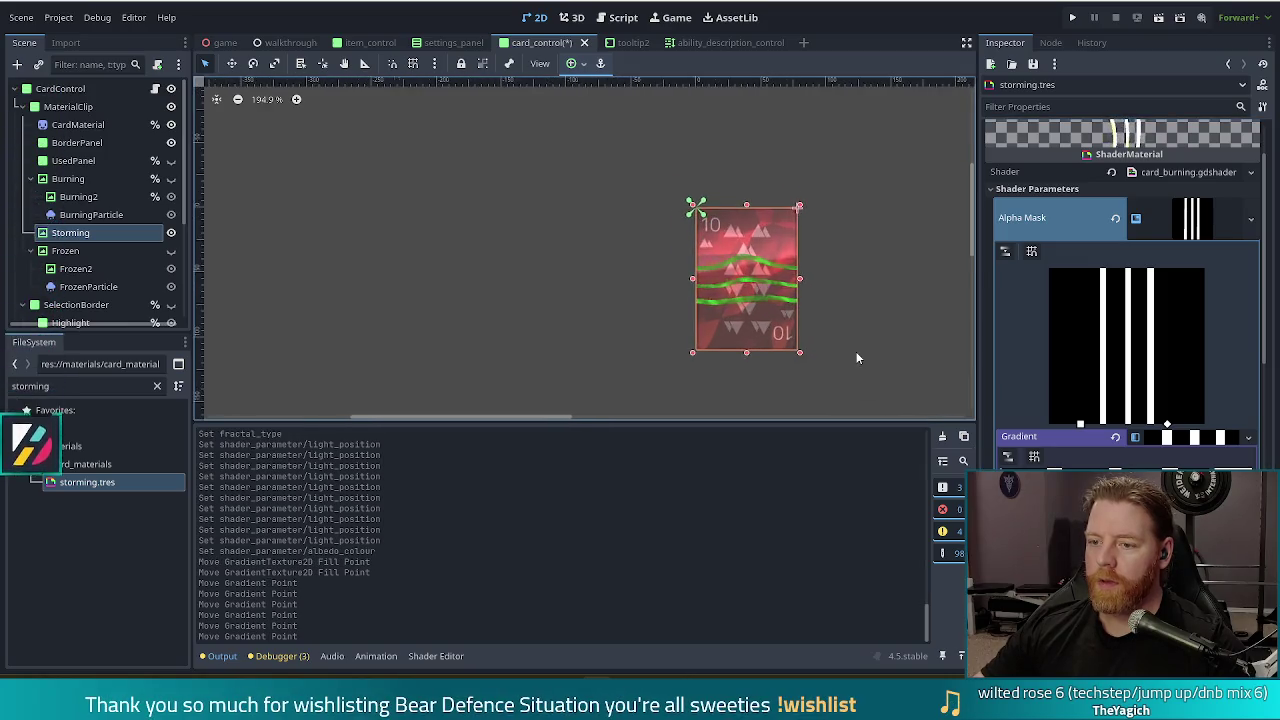
scroll(849, 345, up, 1)
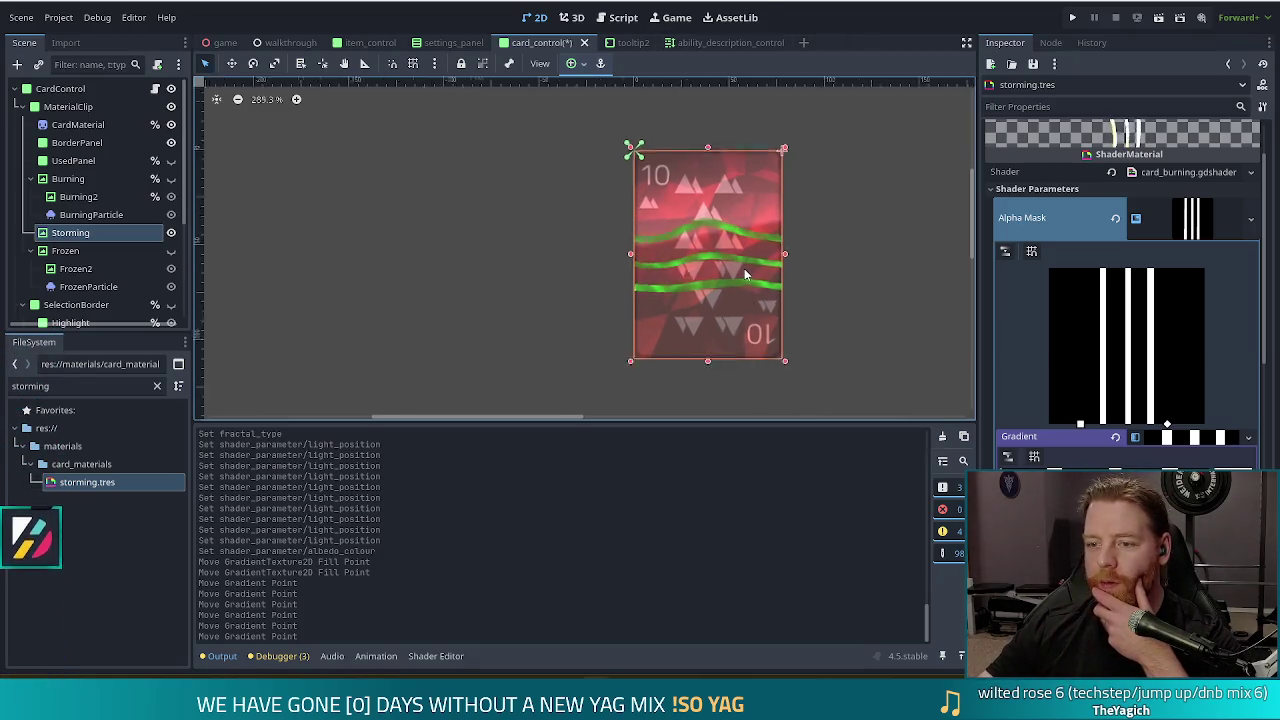
Scroll the Inspector to inspect the normal texture's noise settings
scroll(744, 268, up, 2)
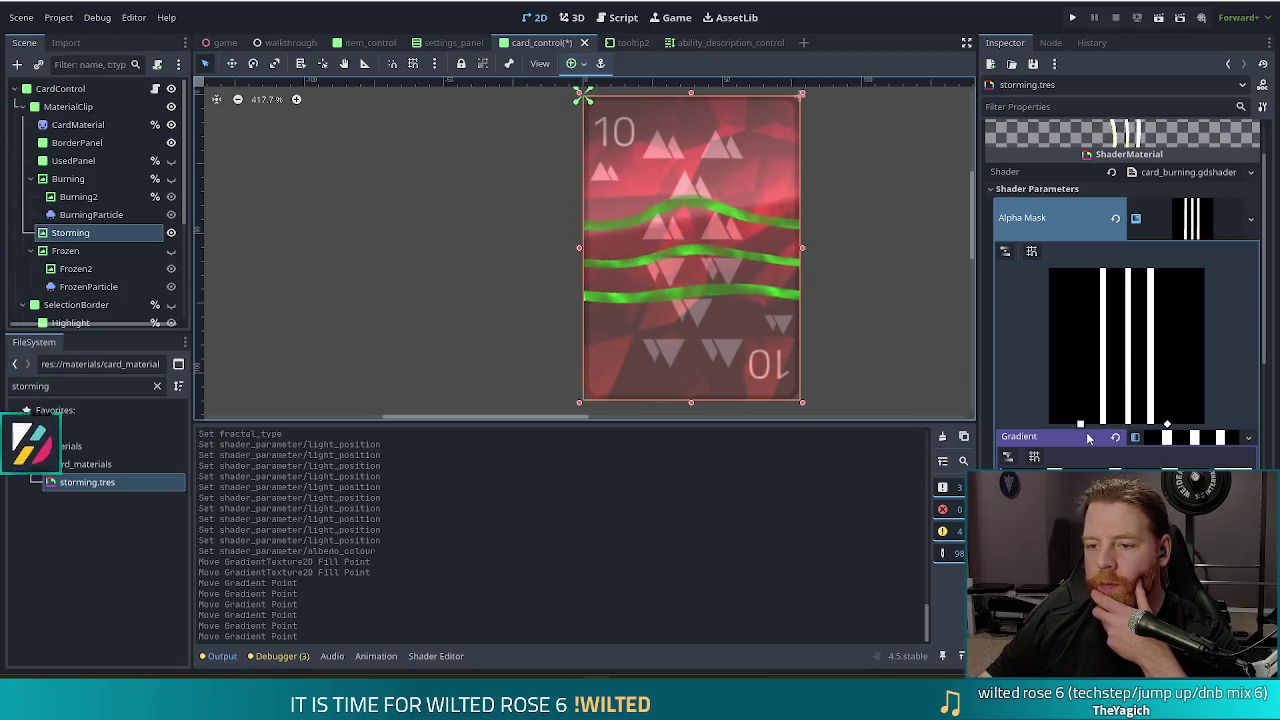
scroll(812, 229, down, 3)
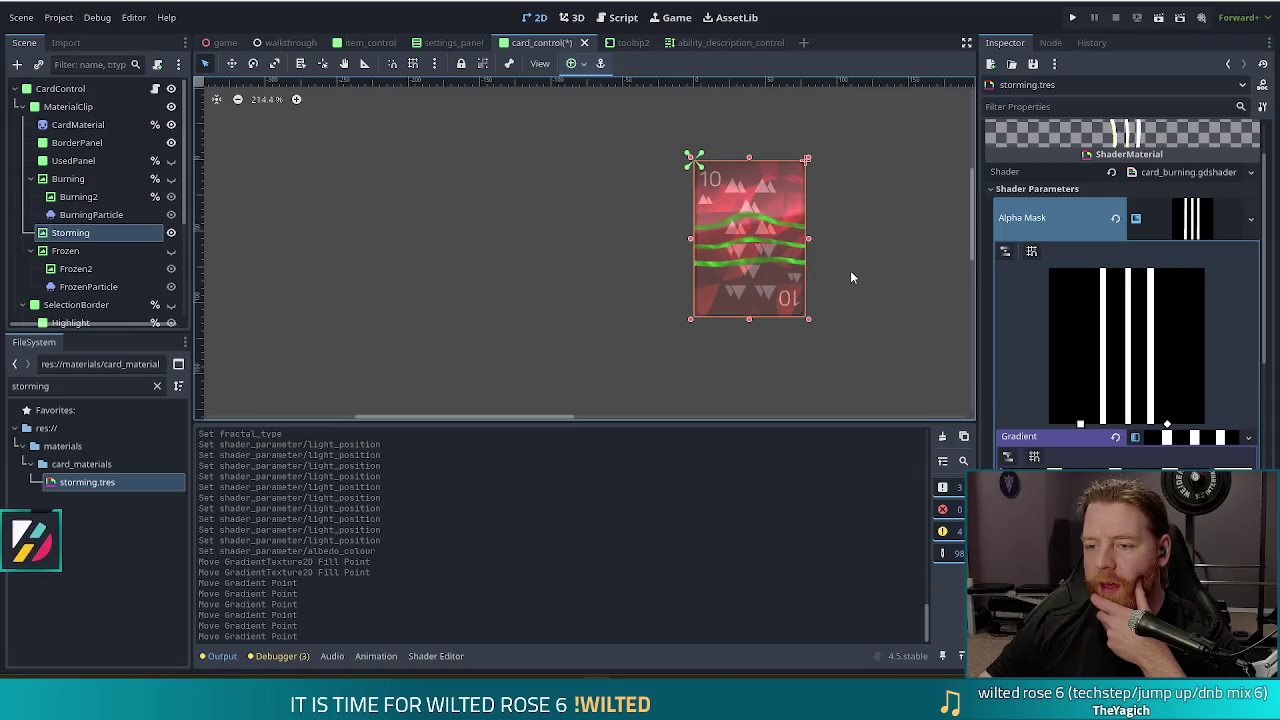
scroll(851, 277, up, 3)
scroll(851, 277, up, 1)
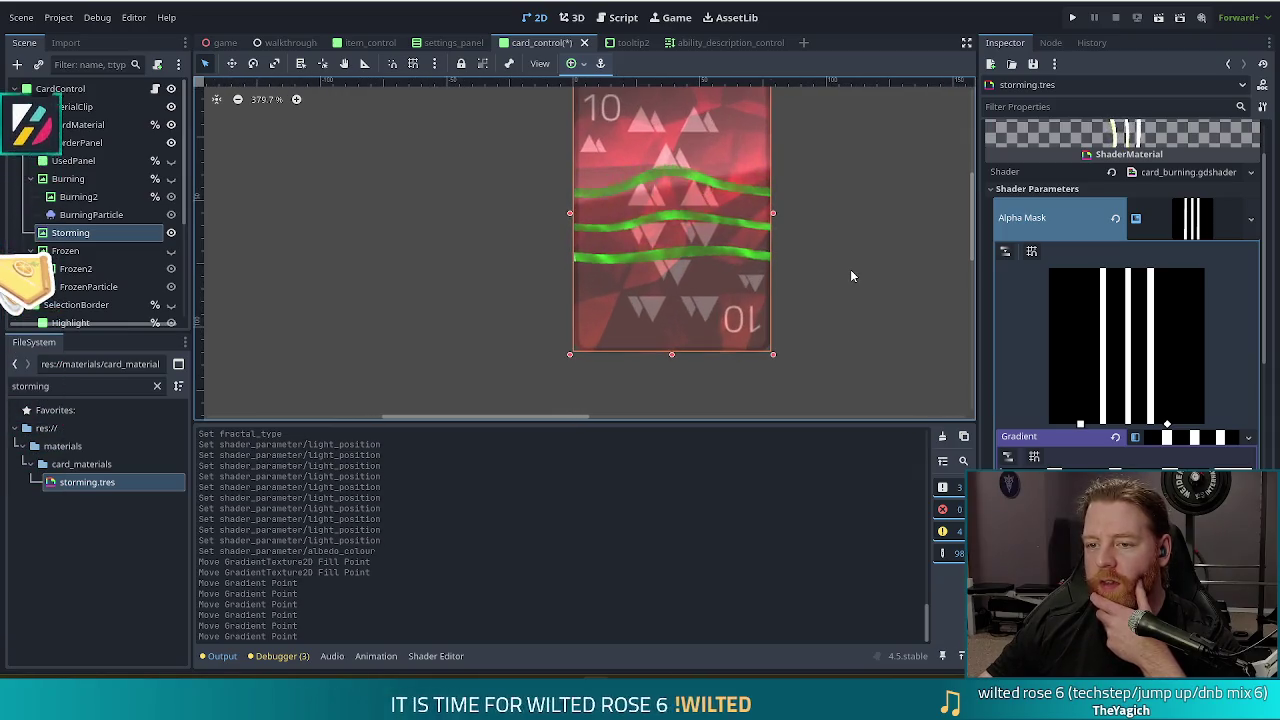
scroll(1151, 421, down, 10)
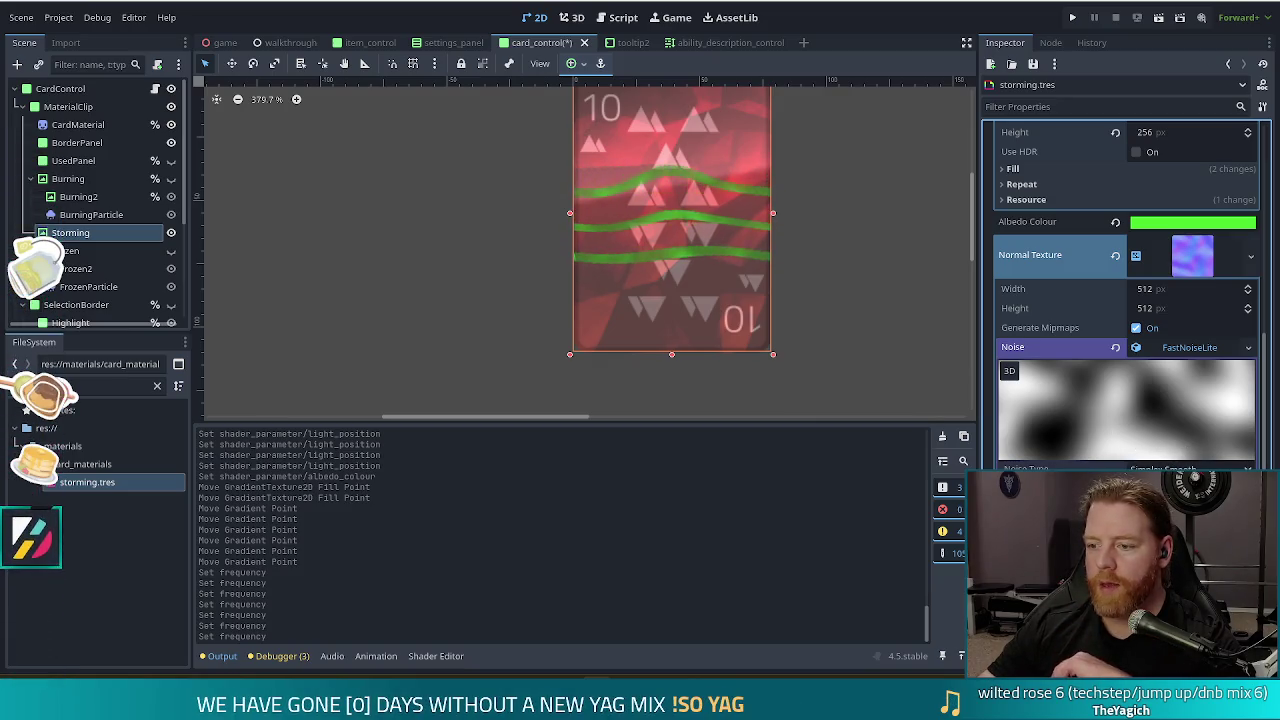
Lower the normal texture's noise frequency to 0.0076 for a broader pattern
scroll(1165, 435, down, 3)
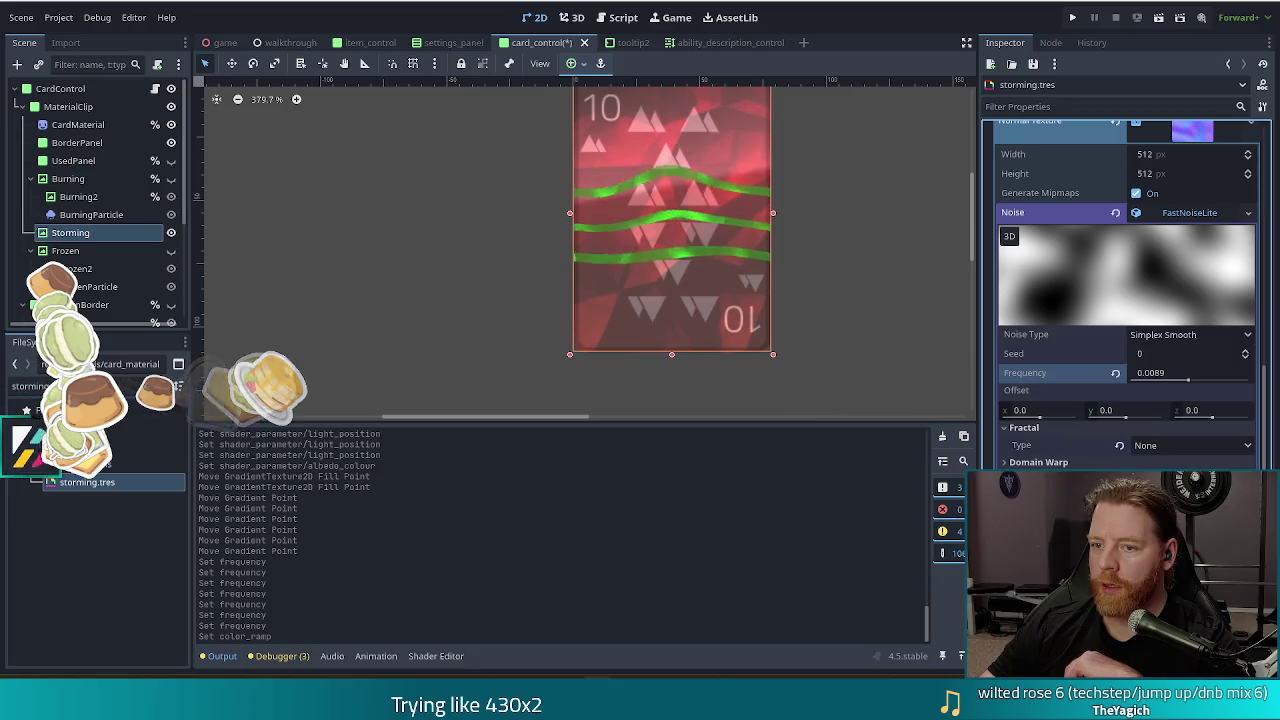
drag(1190, 377, 1190, 386)
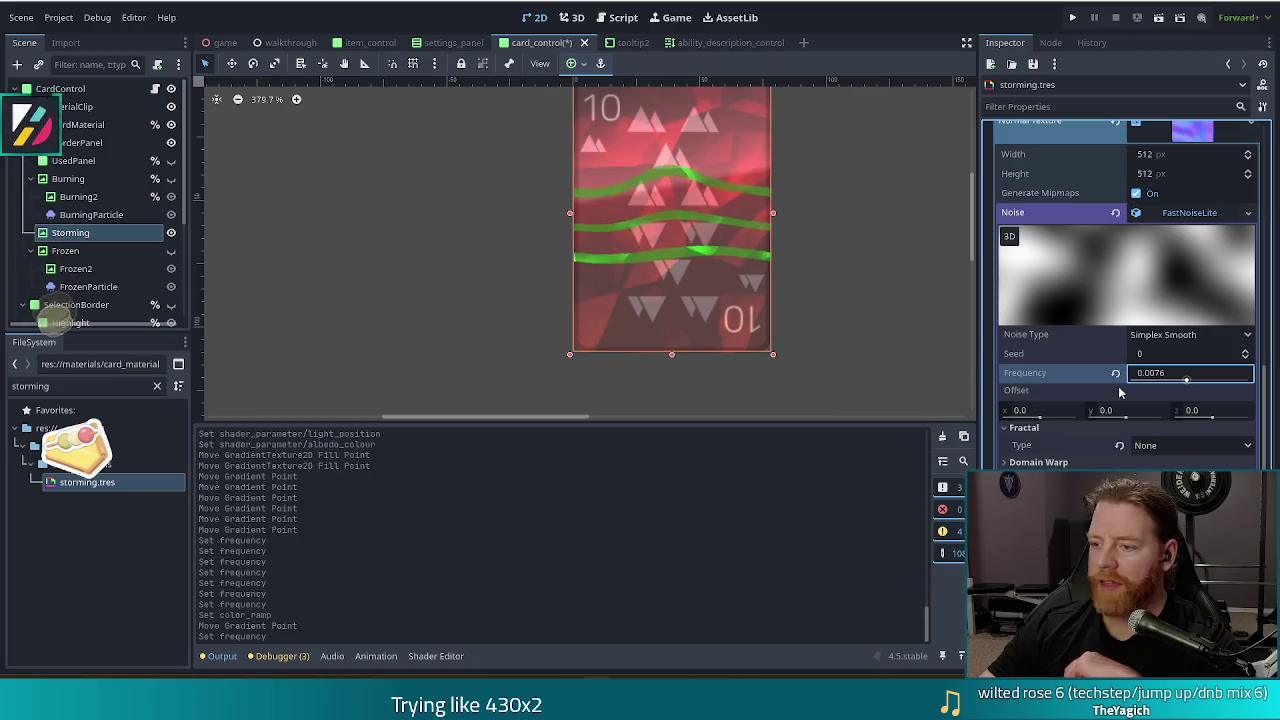
scroll(1190, 386, down, 3)
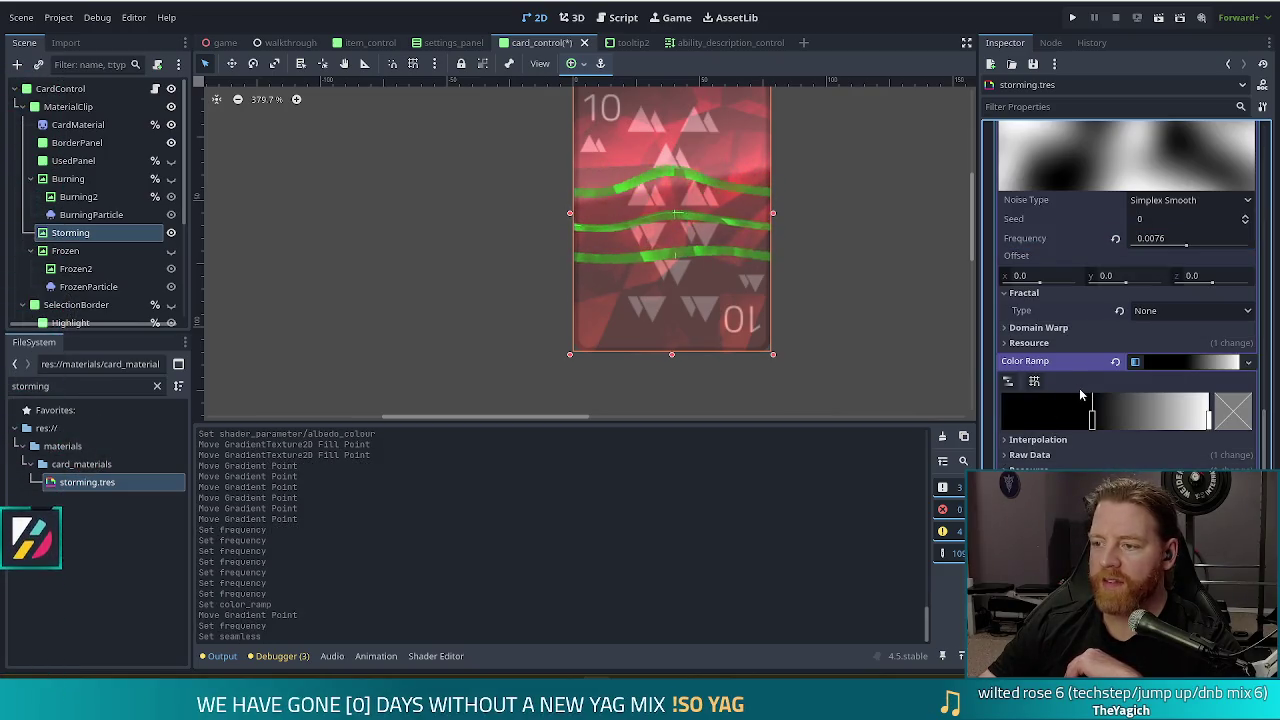
scroll(1080, 392, up, 4)
click(1144, 290)
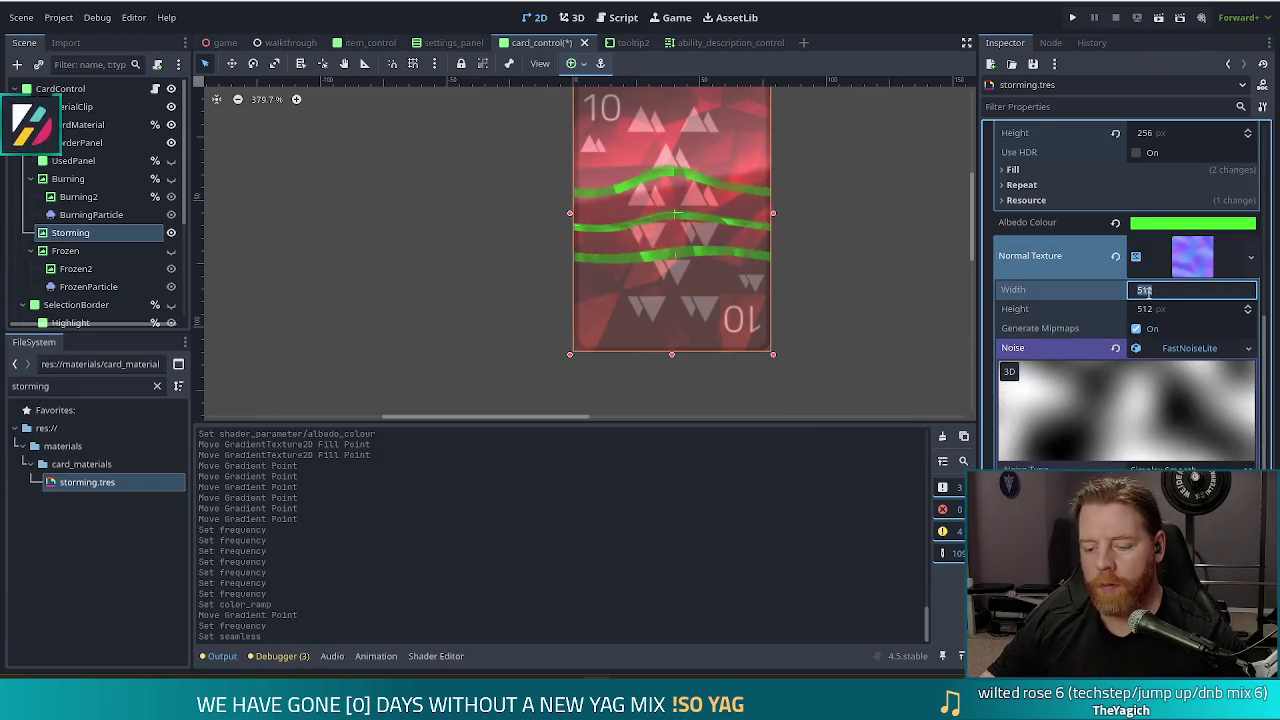
Enter 256 as the normal texture width
text(256)
key(Tab)
text(256)
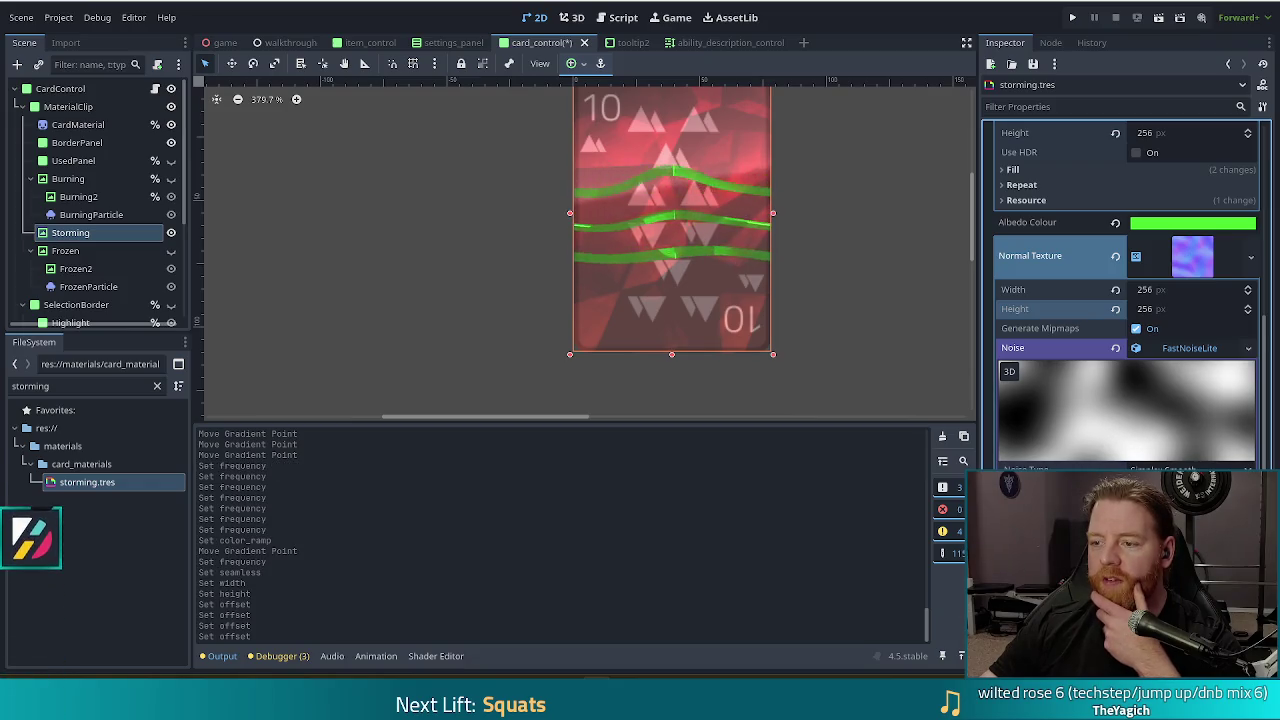
scroll(1128, 290, down, 3)
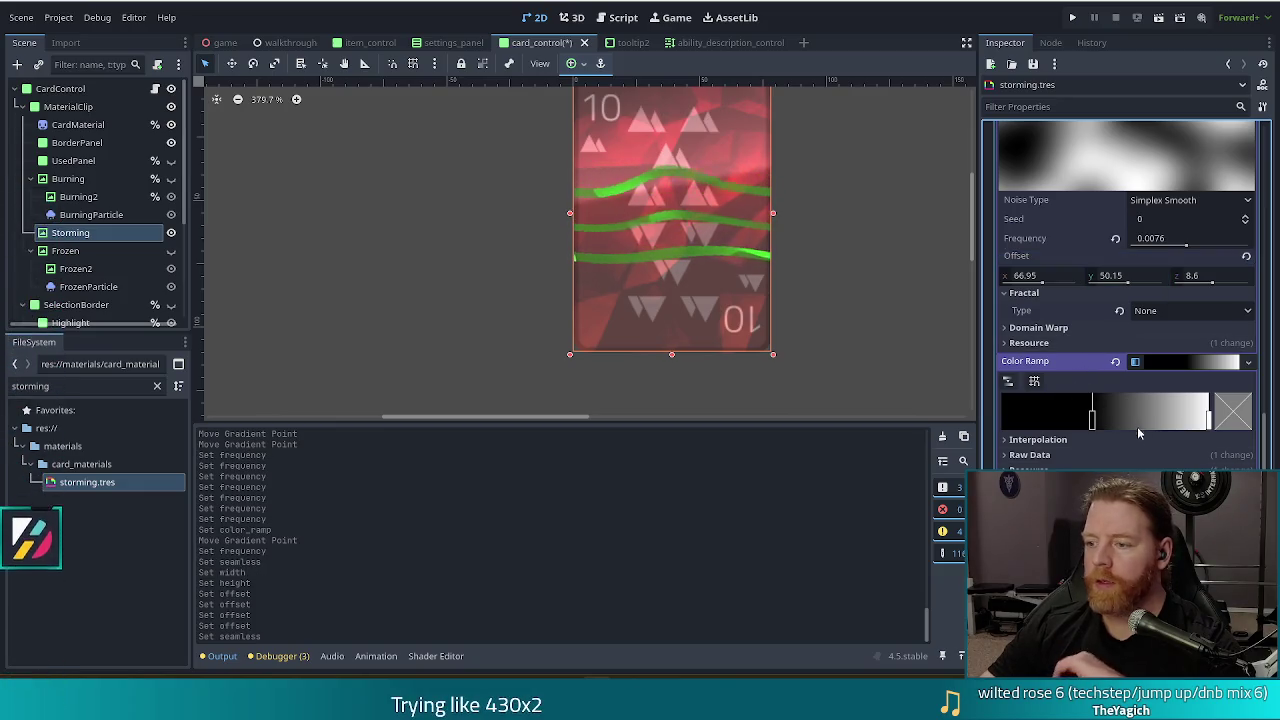
Widen the colour ramp's black and white parts and switch interpolation to Constant
mouse_move(1093, 423)
mouse_down()
mouse_move(1152, 421)
mouse_move(1074, 420)
mouse_move(1173, 420)
mouse_move(1048, 415)
mouse_up()
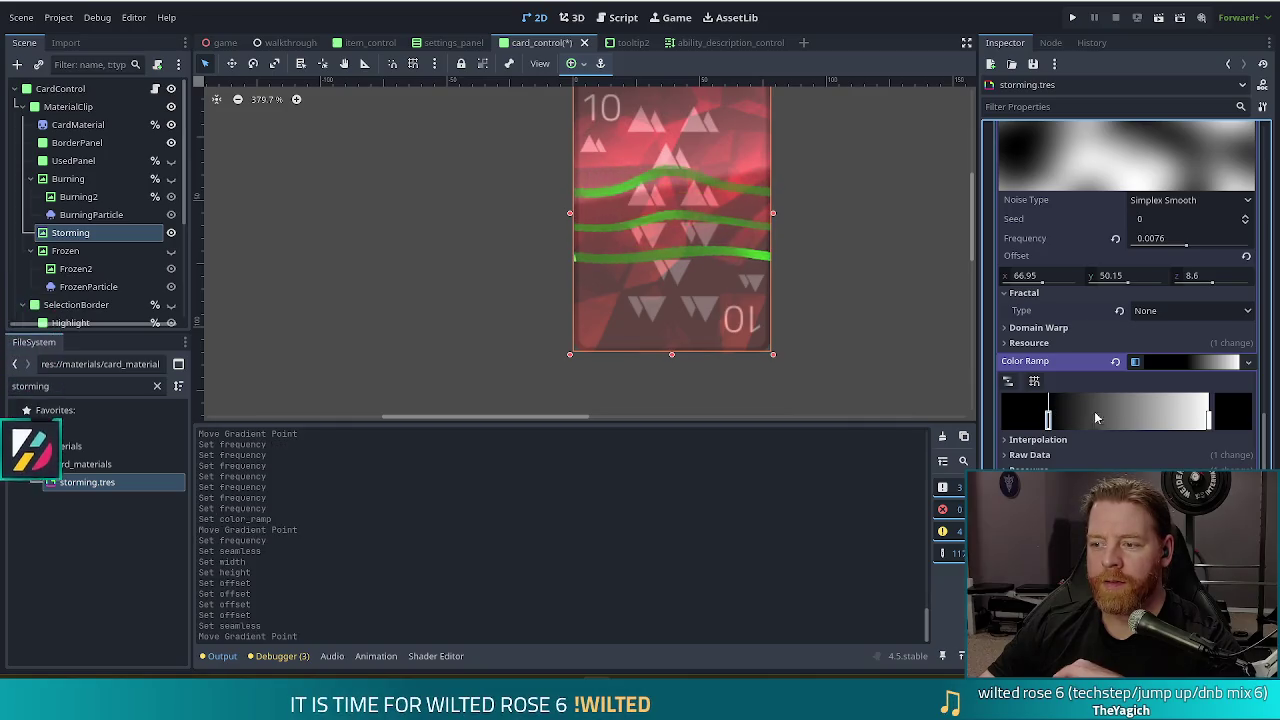
mouse_move(1211, 422)
mouse_down()
mouse_move(1113, 420)
mouse_move(1205, 420)
mouse_up()
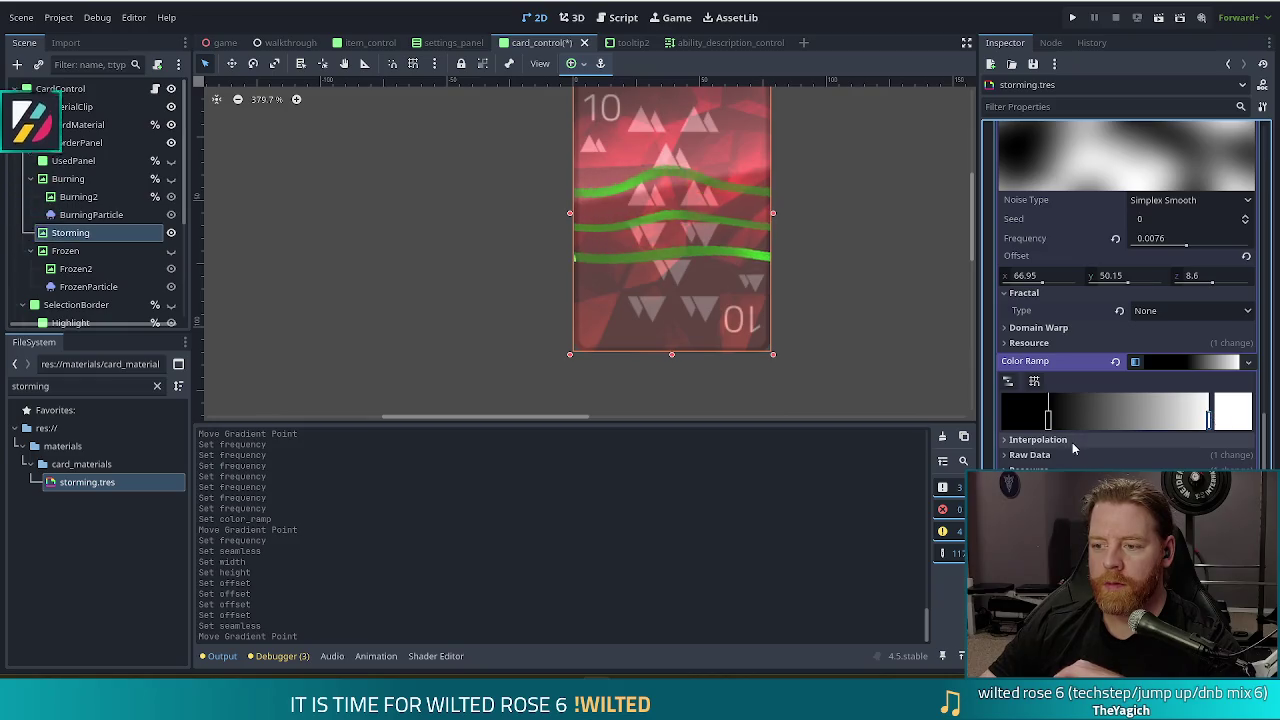
click(1072, 442)
click(1163, 457)
click(1160, 490)
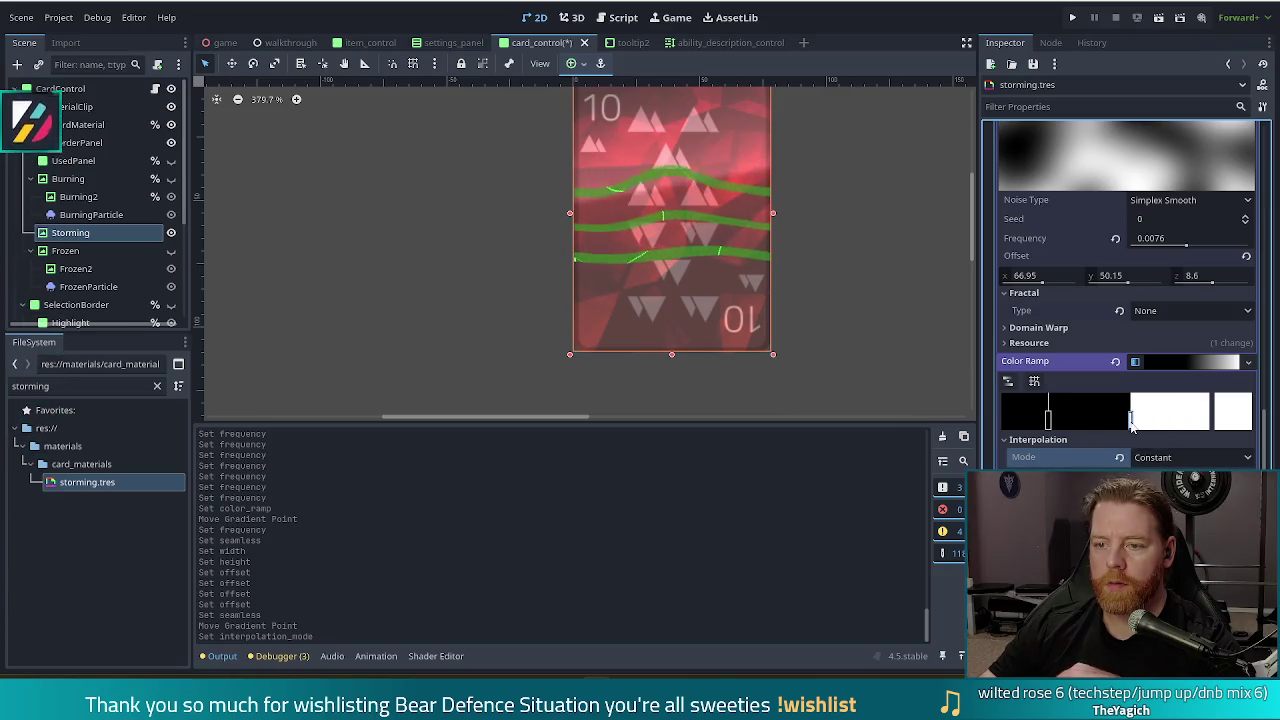
Shift the hard edge so black fills most, and move the left stop further left
drag(1132, 424, 1208, 420)
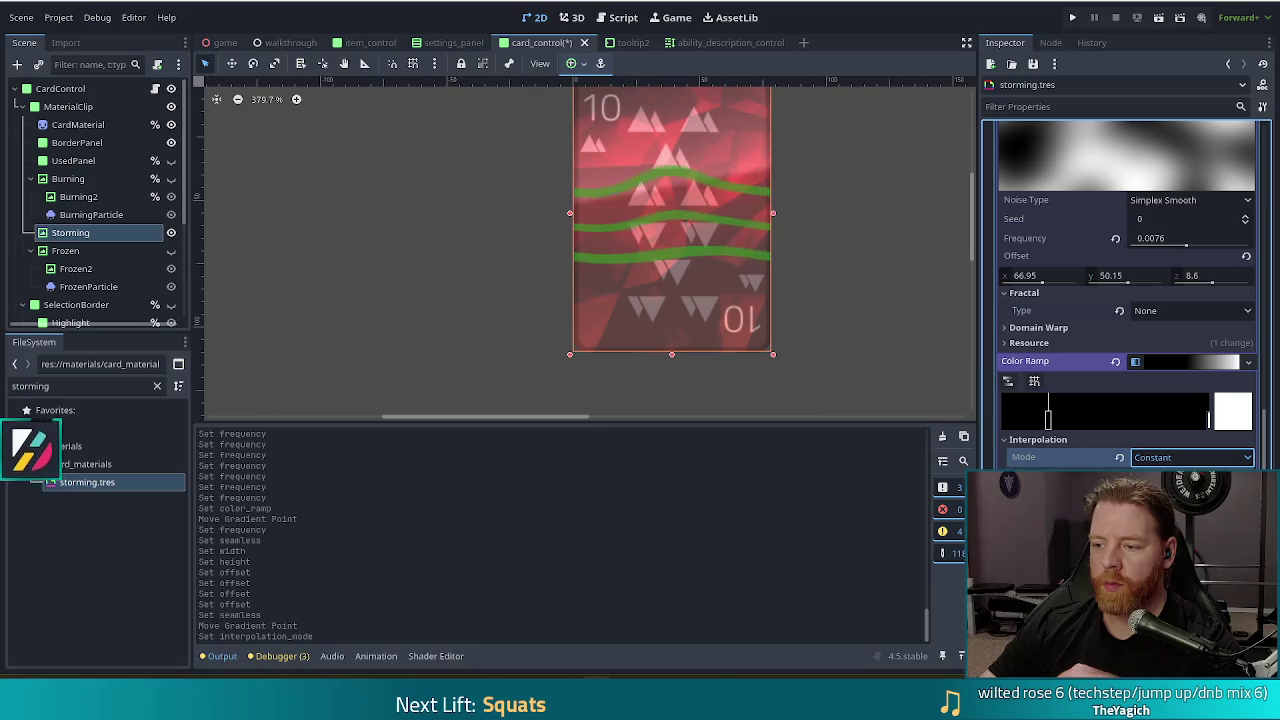
scroll(1163, 457, up, 1)
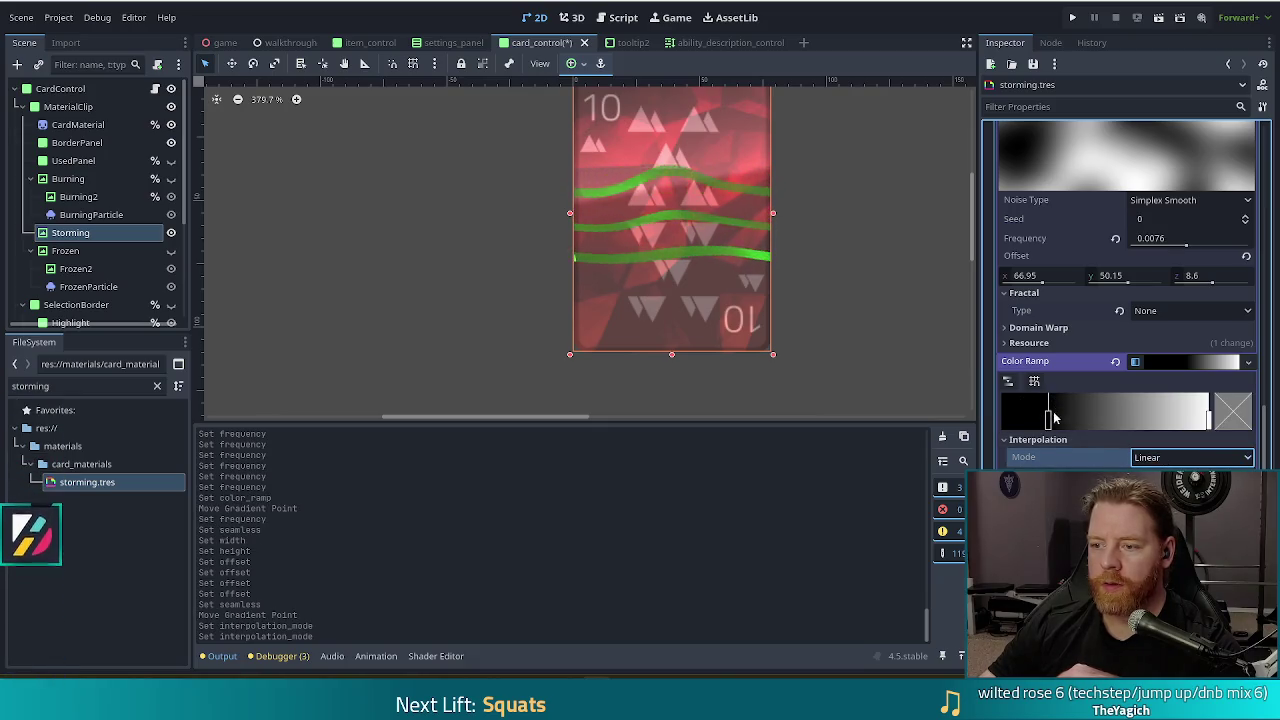
mouse_move(1050, 418)
mouse_down()
mouse_move(1085, 419)
mouse_move(1022, 422)
mouse_up()
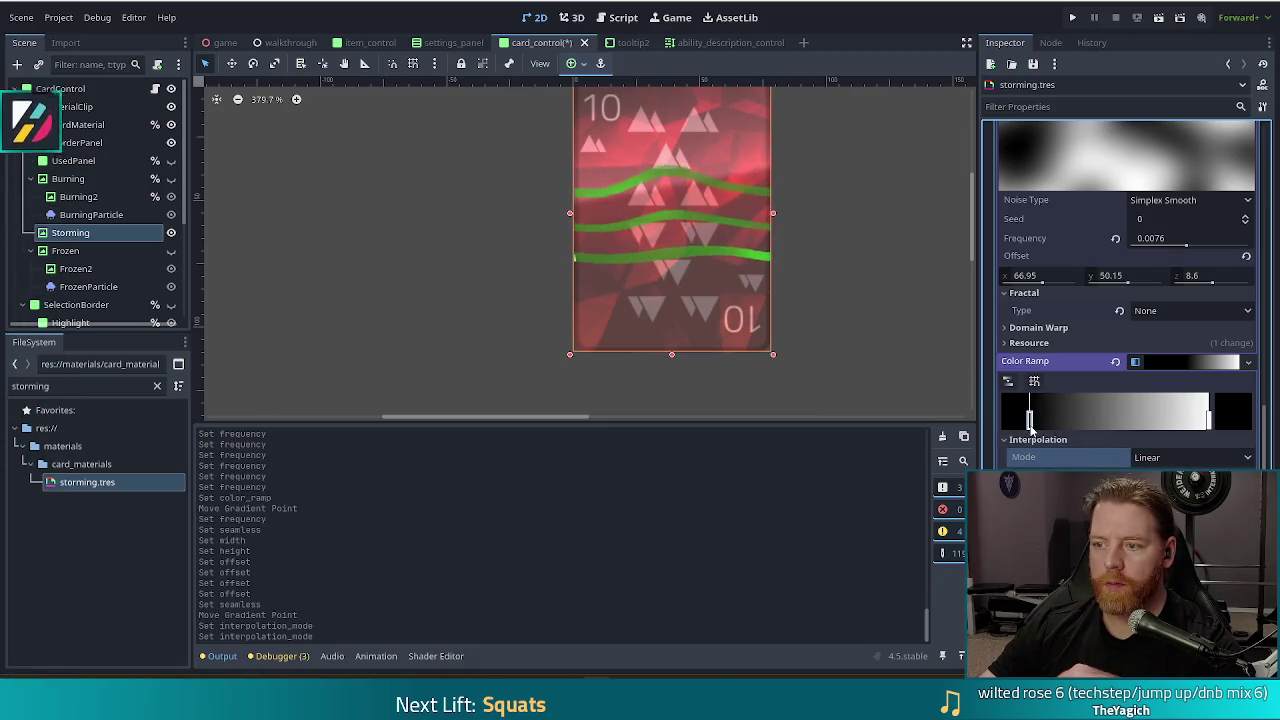
scroll(1119, 409, up, 4)
scroll(1119, 409, up, 1)
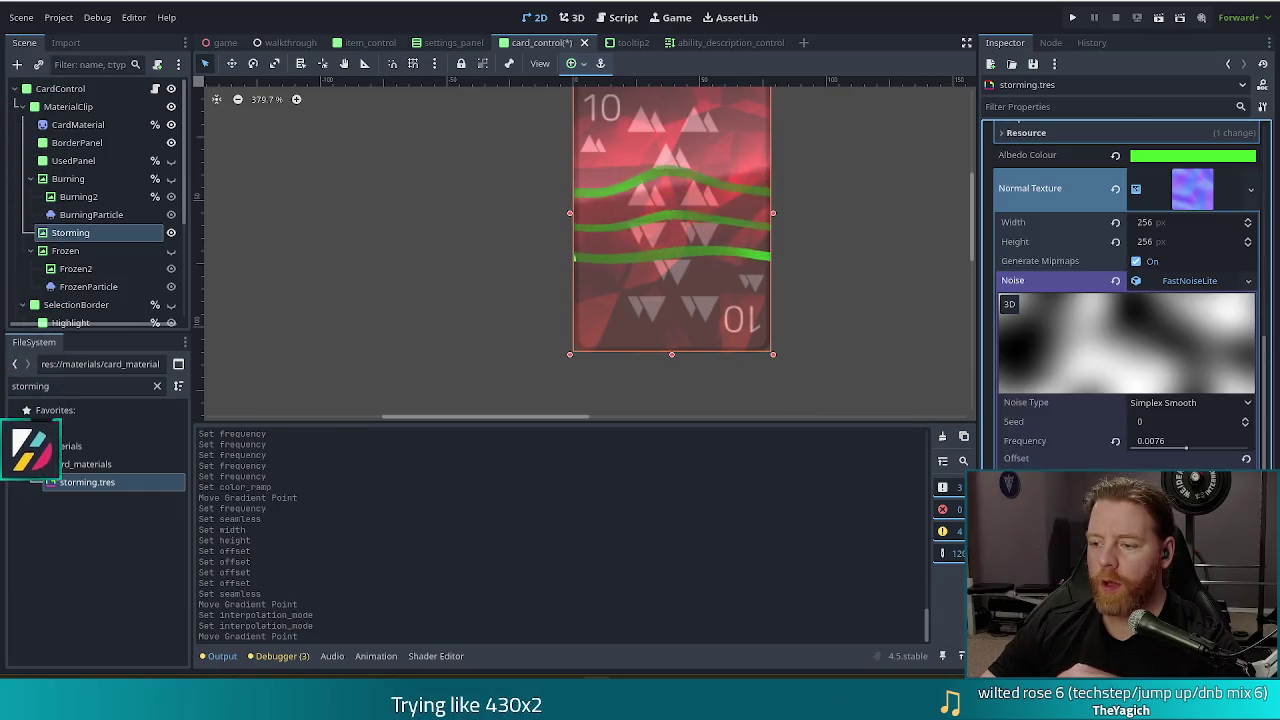
Raise the noise frequency to 0.0296
scroll(1119, 409, down, 2)
mouse_move(1187, 383)
mouse_down()
mouse_move(1205, 385)
mouse_move(1197, 377)
mouse_up()
scroll(1130, 345, up, 4)
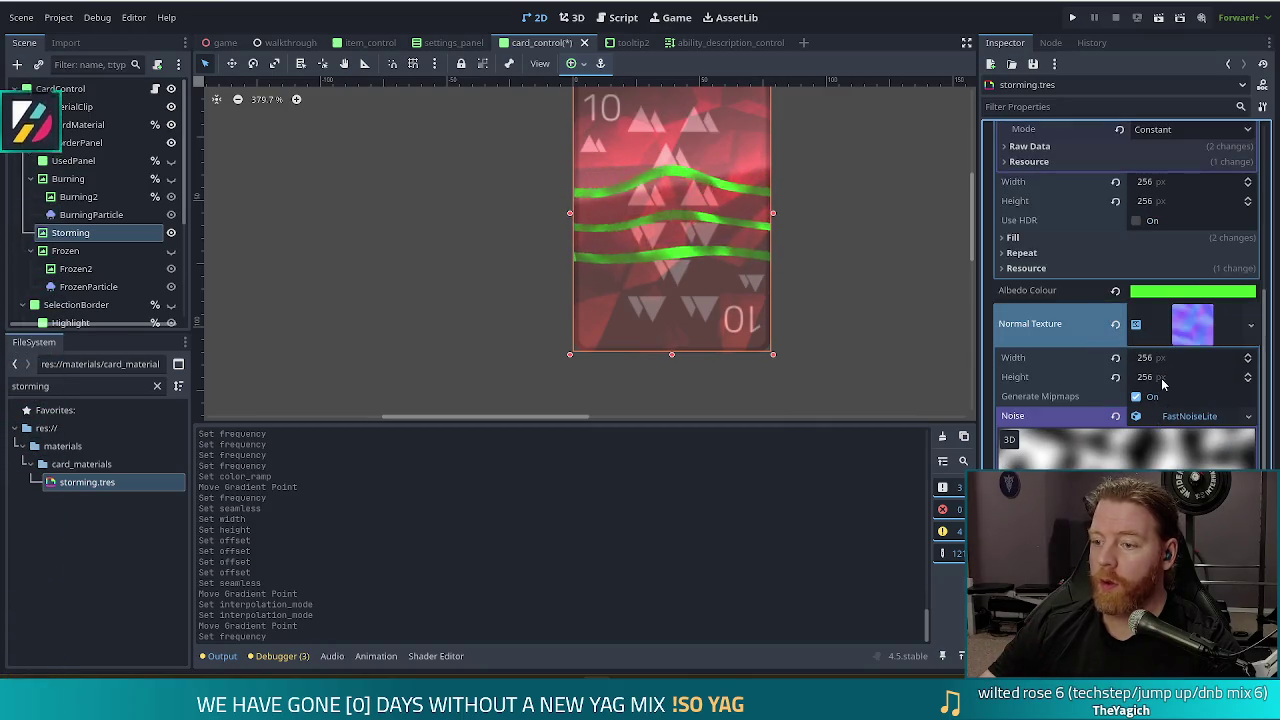
Cut the normal texture height to 64, then 32 px
click(1150, 377)
text(64)
key(Return)
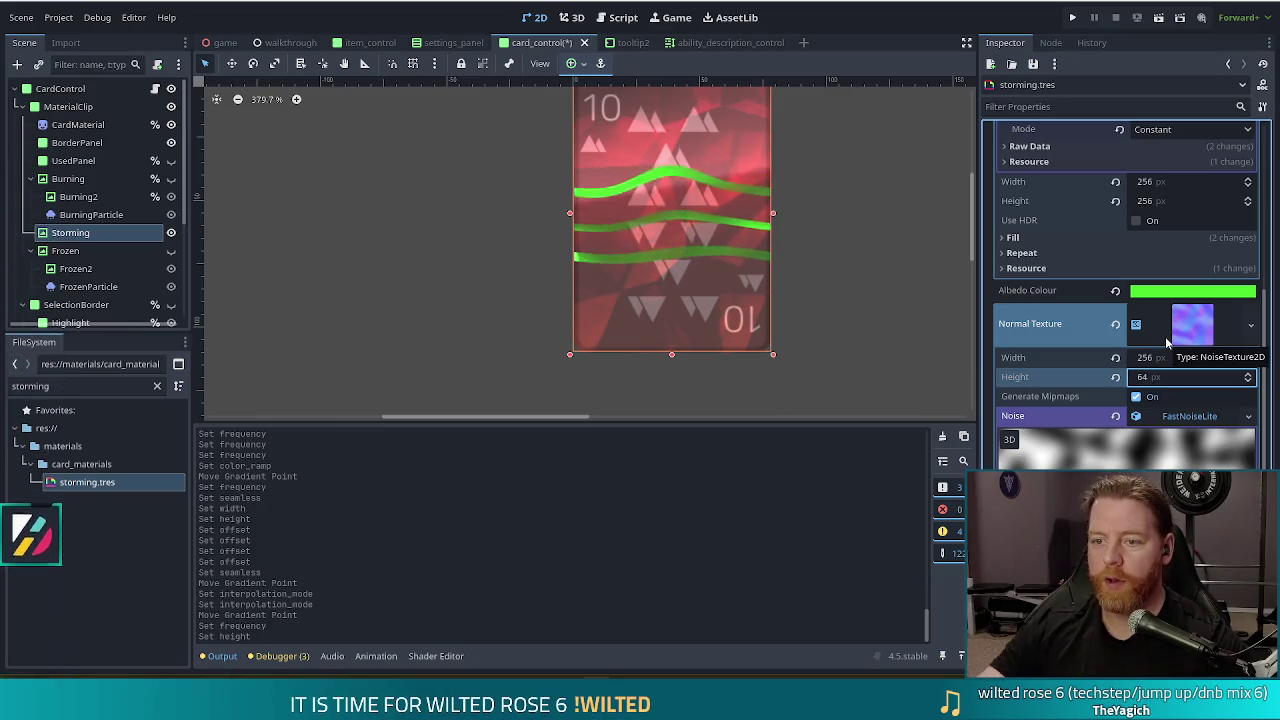
text(32)
key(Return)
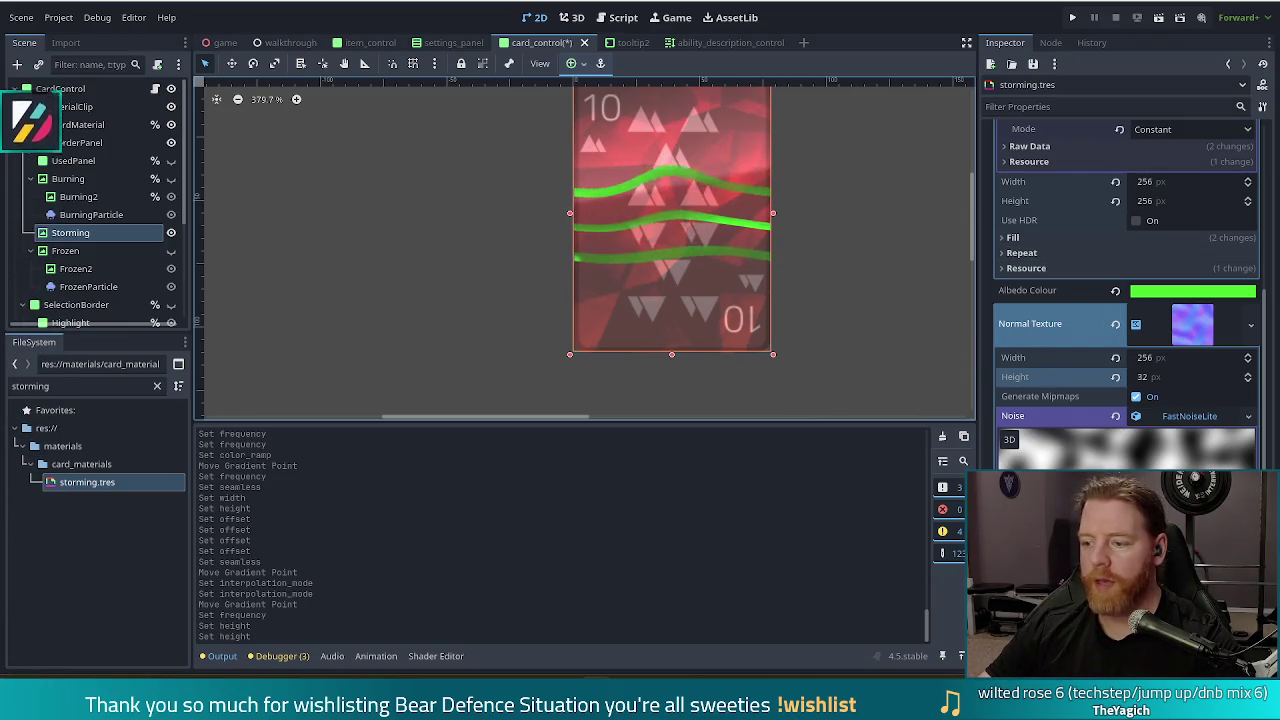
Move the colour ramp's black stop right to darken the bands
scroll(1061, 440, down, 2)
scroll(1140, 427, down, 7)
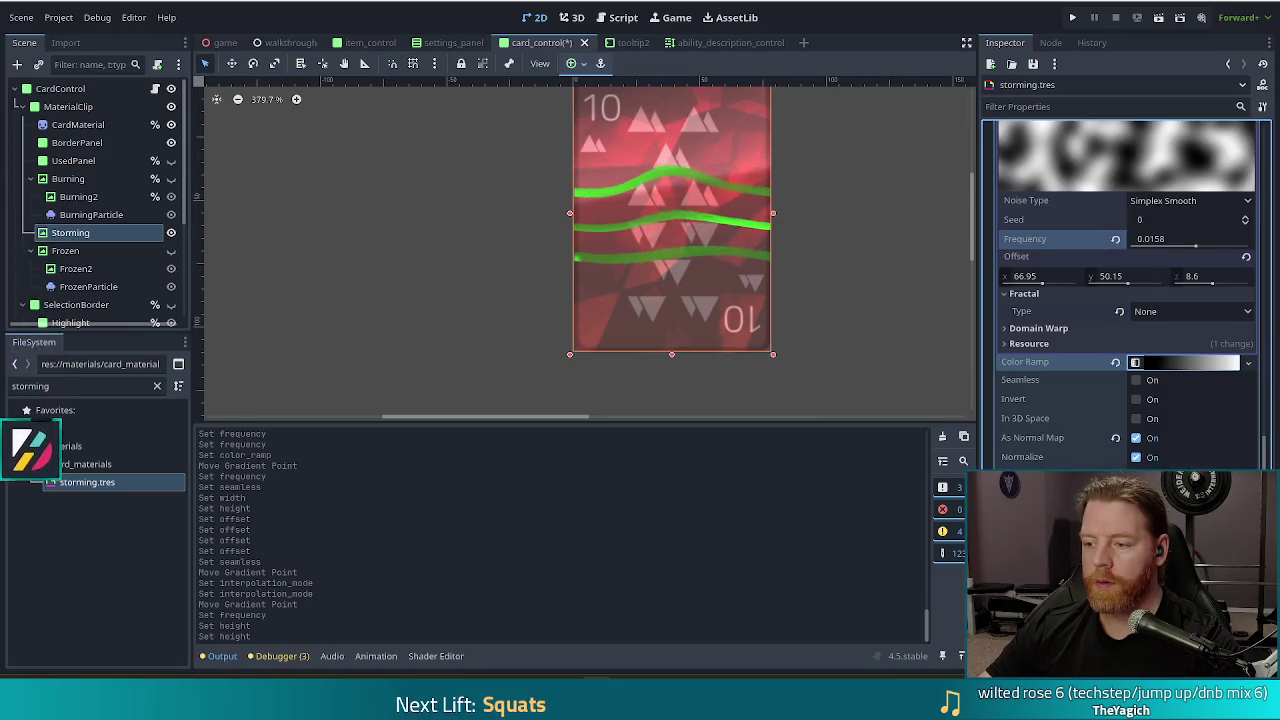
drag(1029, 418, 1117, 424)
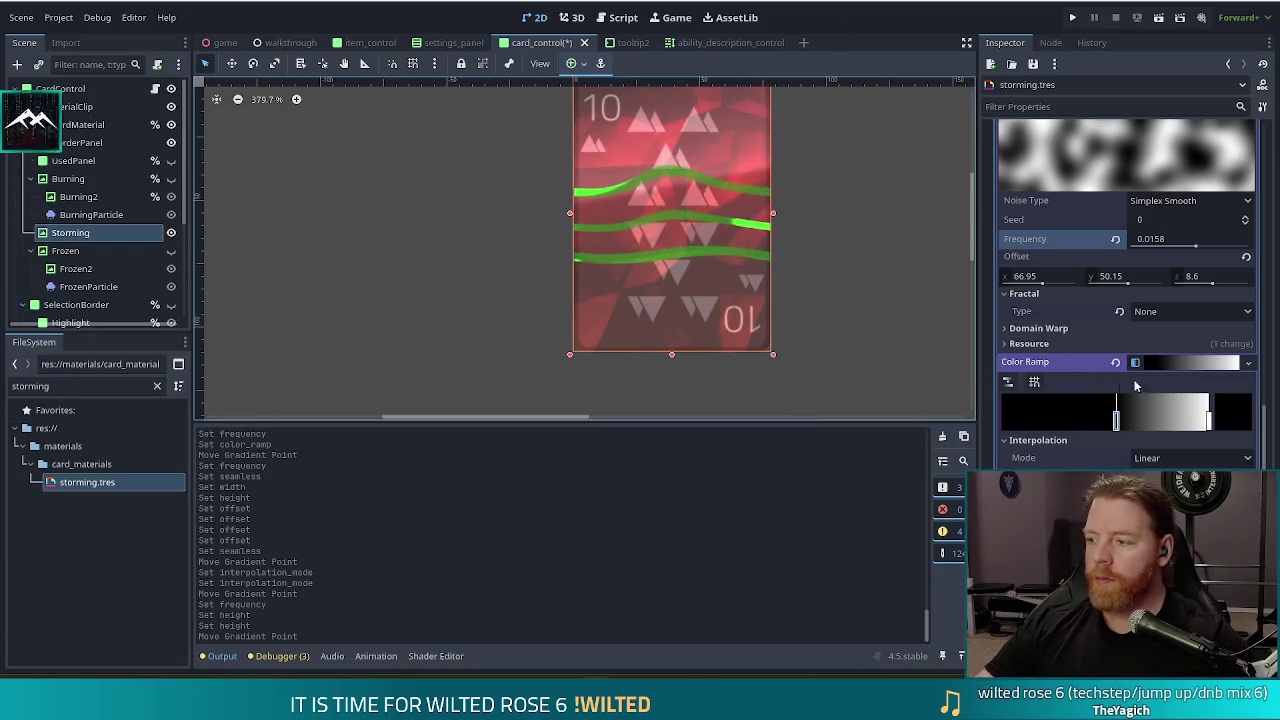
scroll(1182, 313, up, 5)
Try heights of 16 and 1 px, settle on 4 px, and raise frequency to 0.05
click(1153, 311)
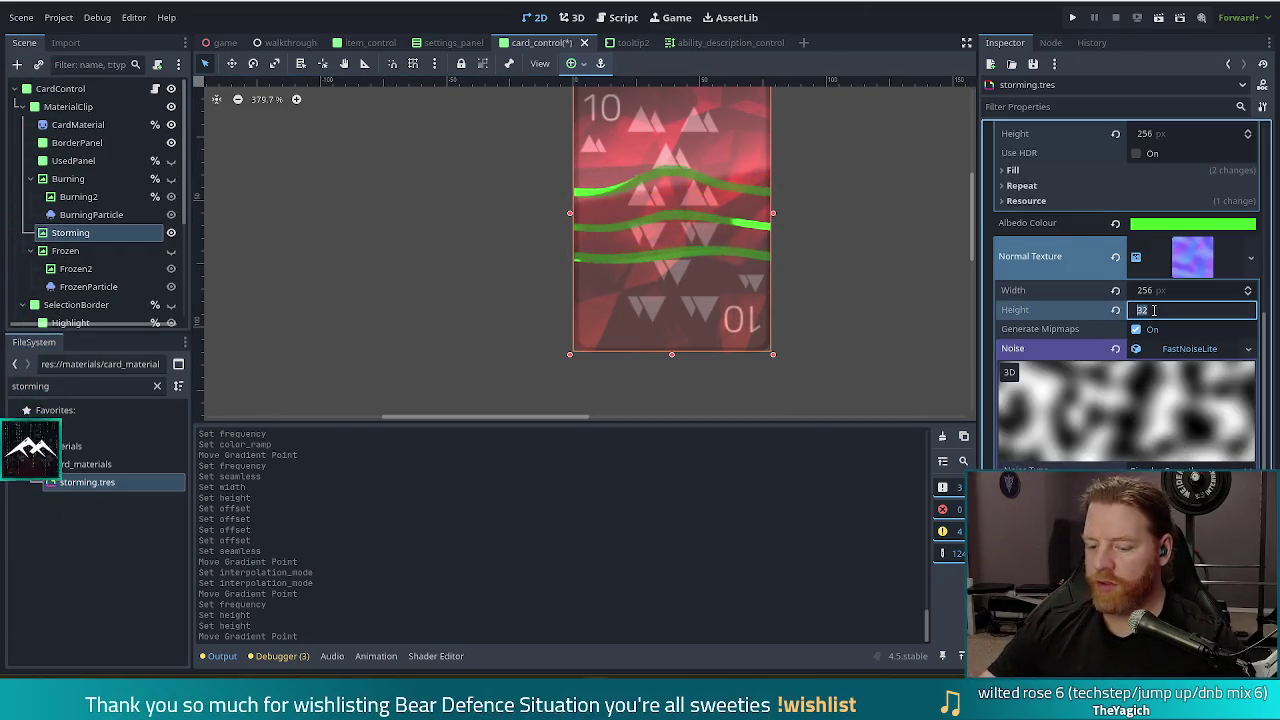
text(6)
key(Return)
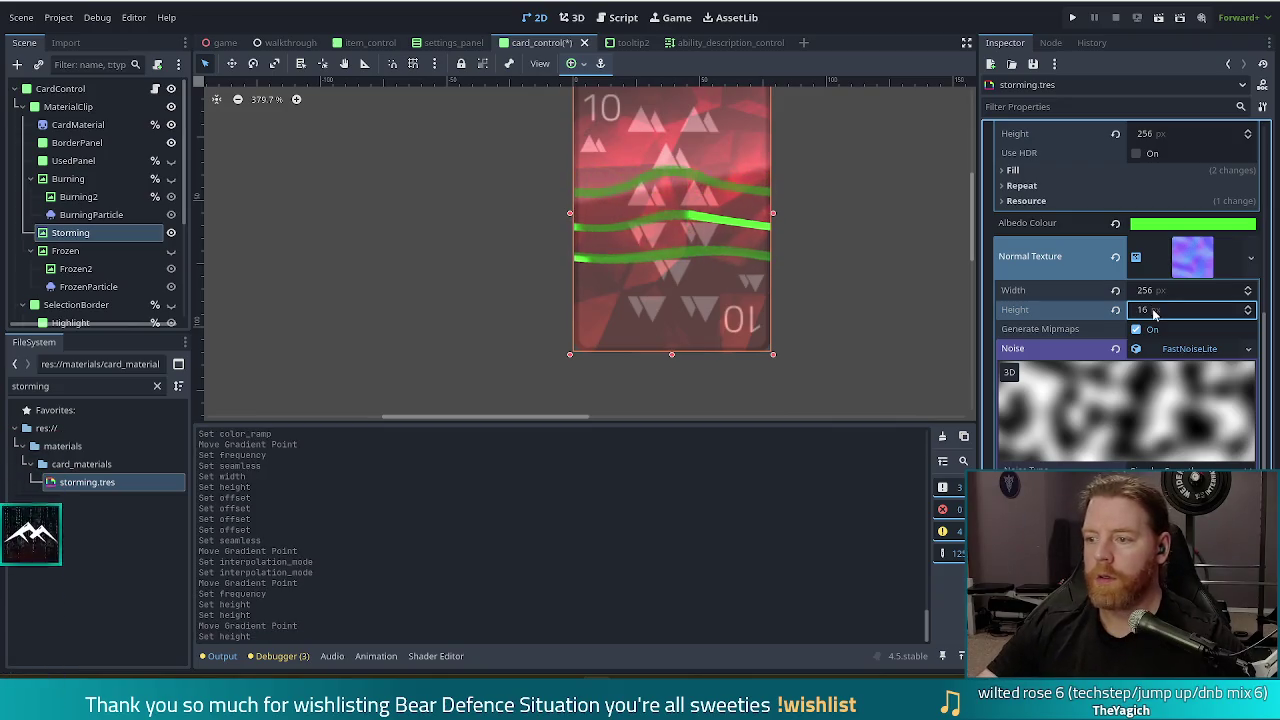
key(Return)
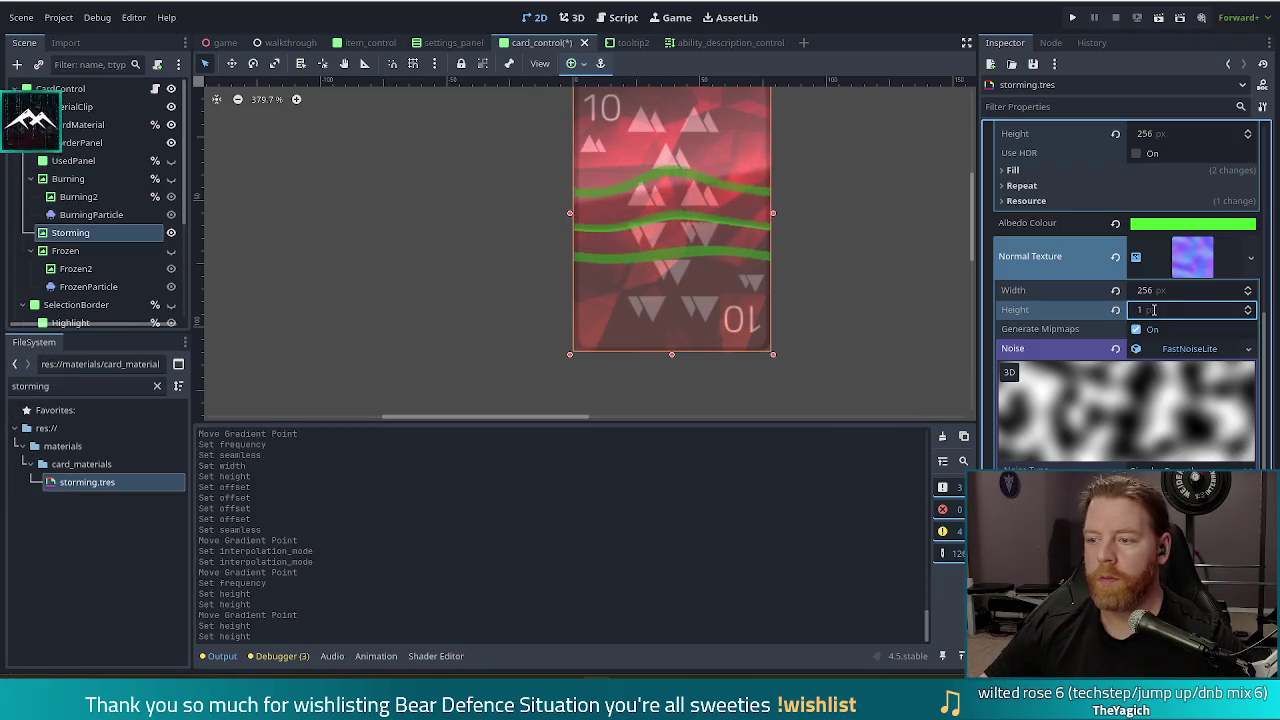
click(1153, 311)
text(4)
key(Return)
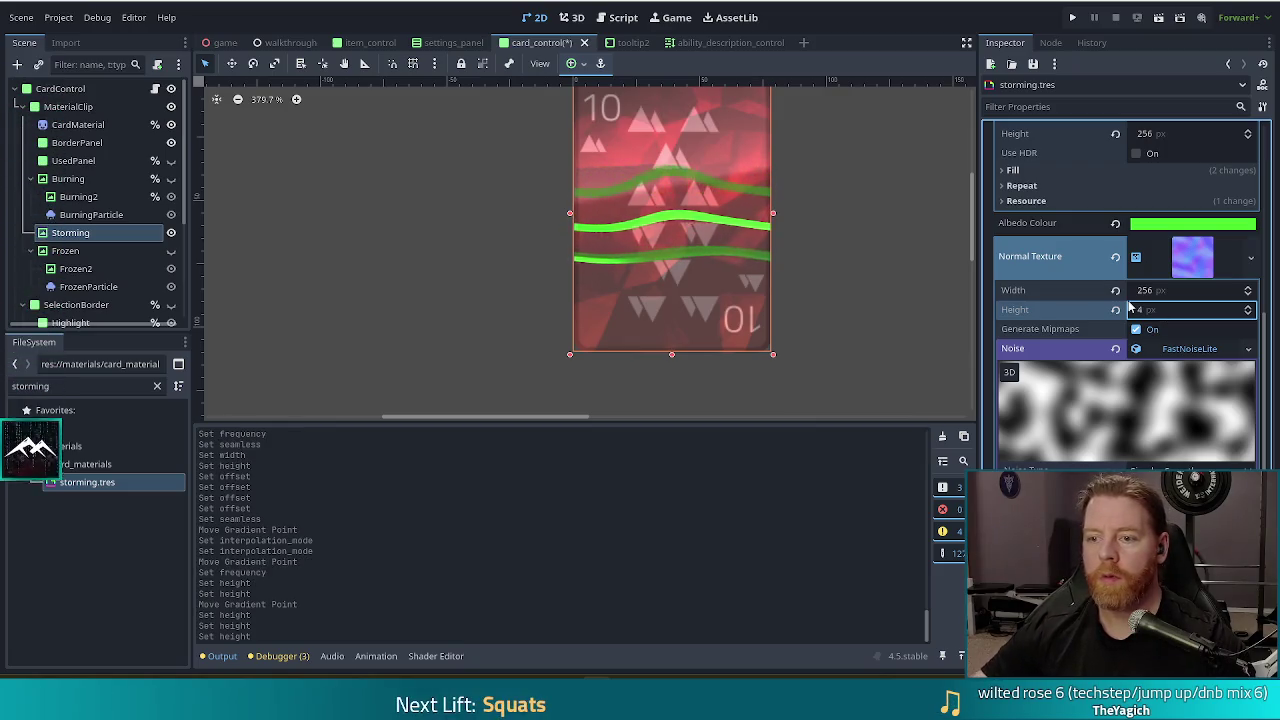
scroll(1124, 368, down, 2)
drag(1196, 450, 1229, 452)
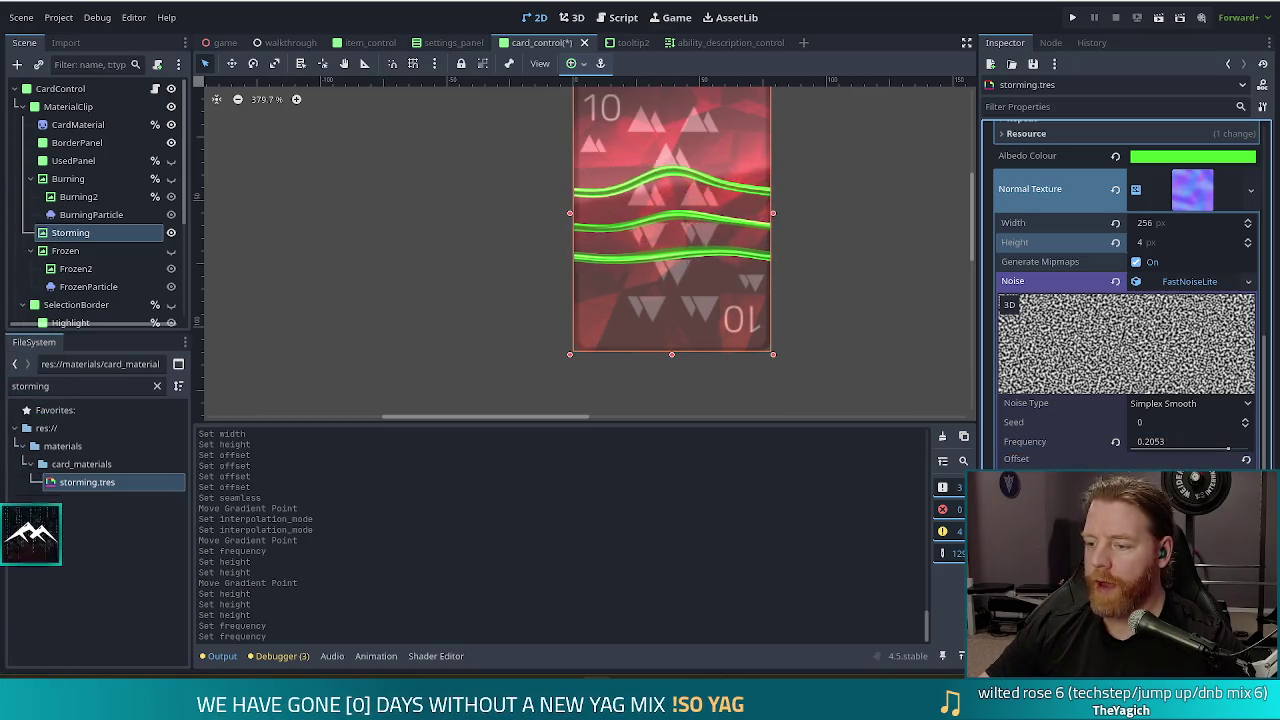
Set the noise fractal type to Ping-Pong and drop the frequency to 0.08
scroll(1114, 364, down, 2)
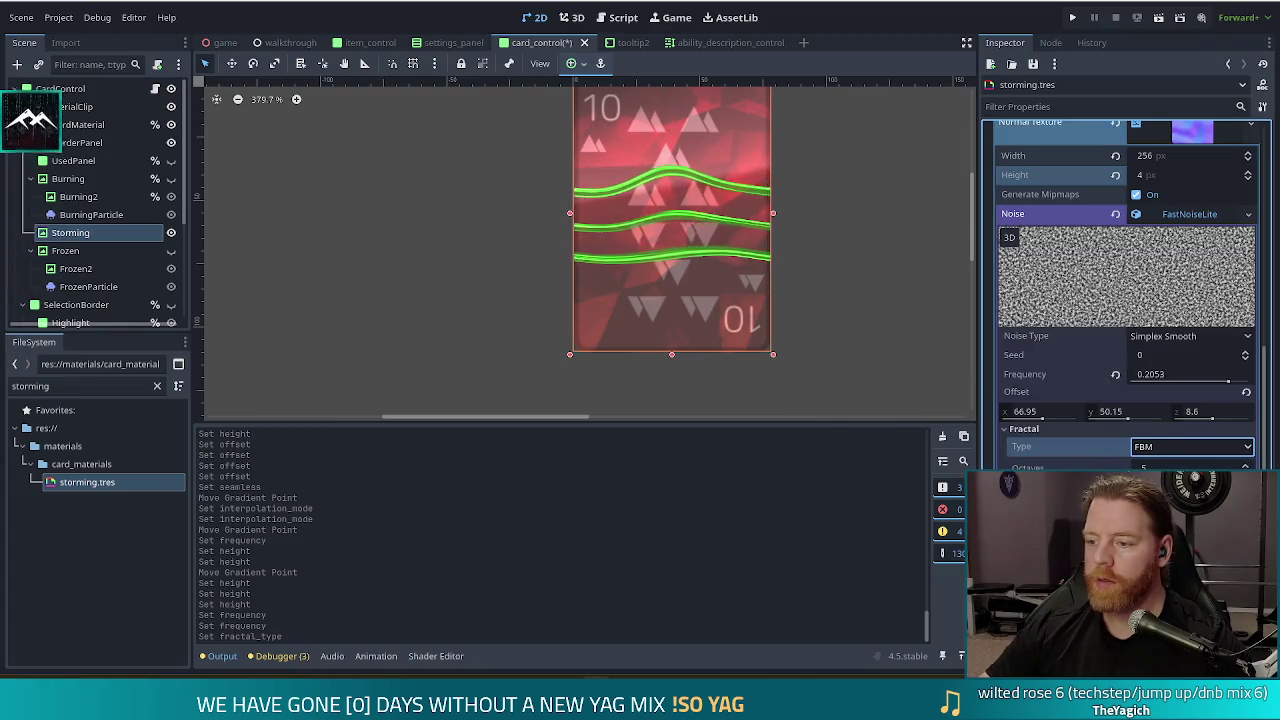
click(1158, 450)
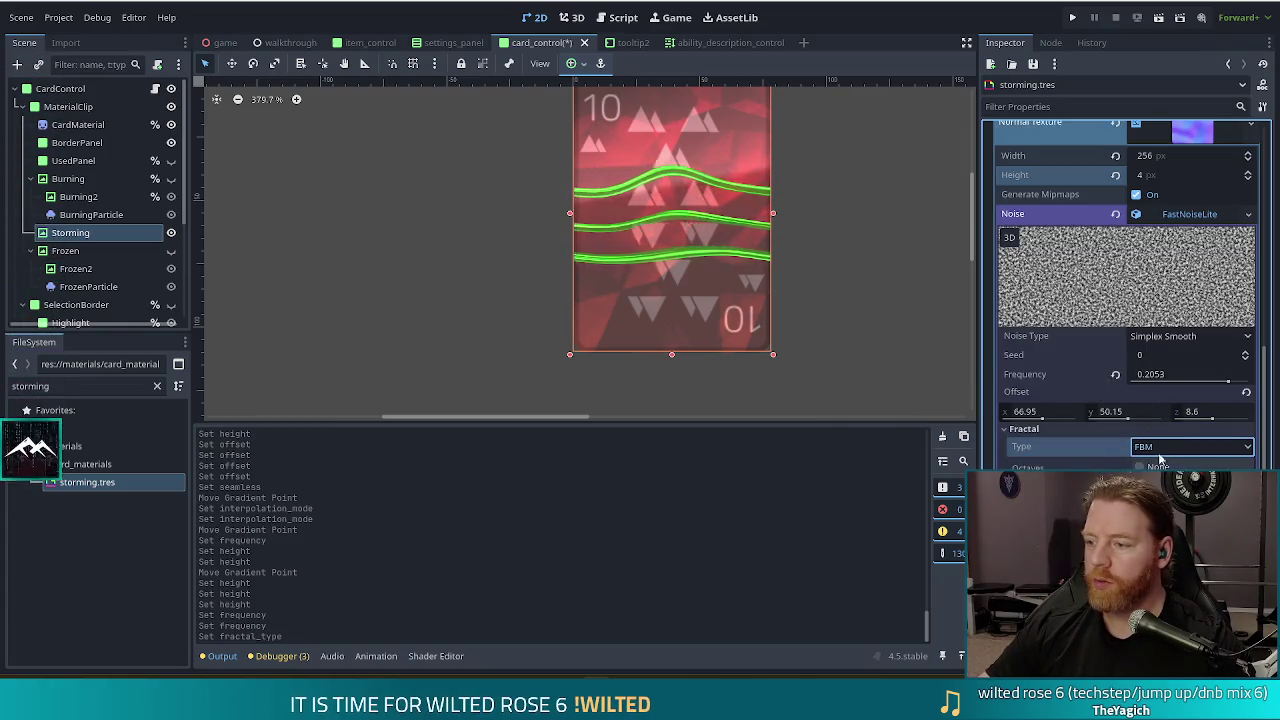
click(1160, 525)
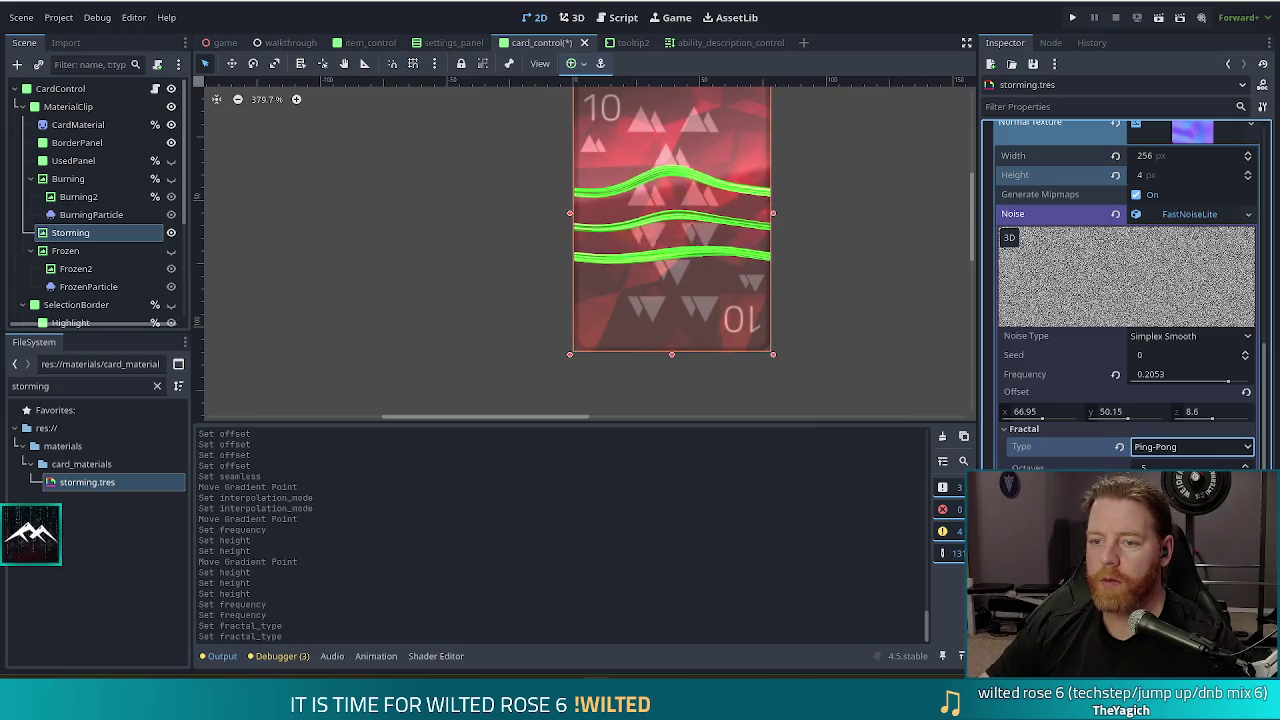
drag(1228, 382, 1218, 384)
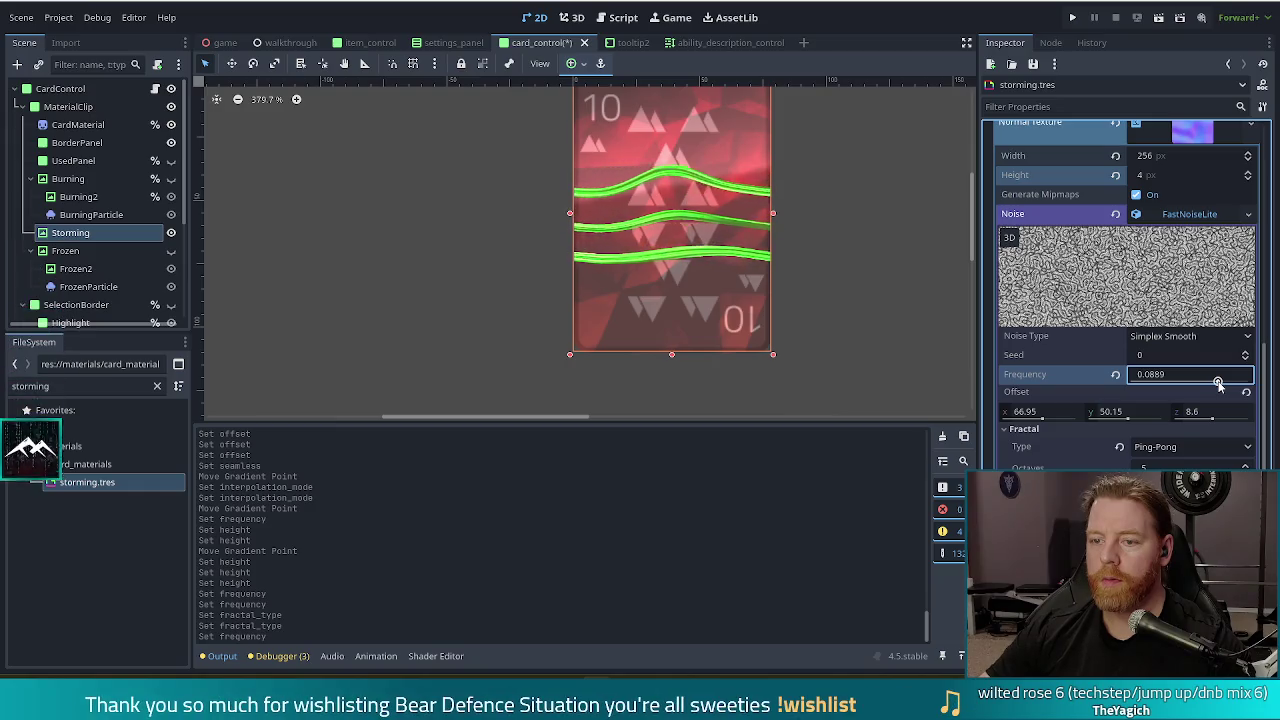
drag(1218, 384, 1216, 384)
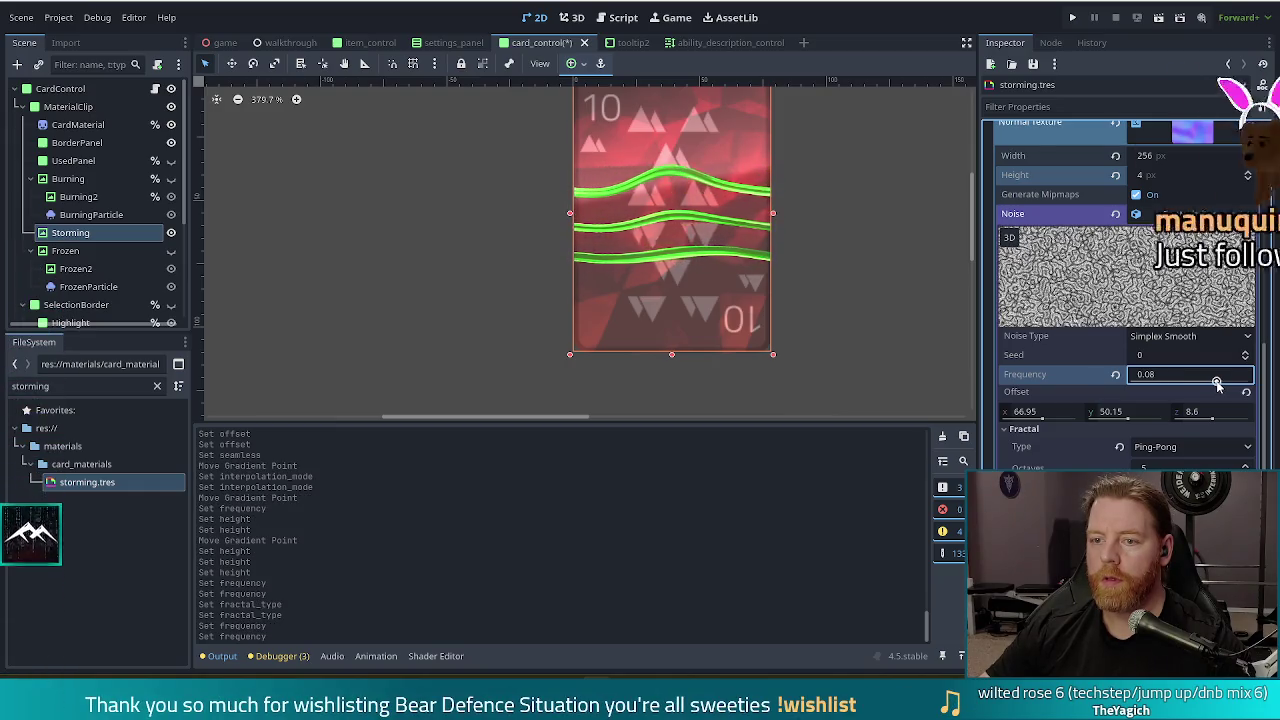
scroll(856, 197, down, 2)
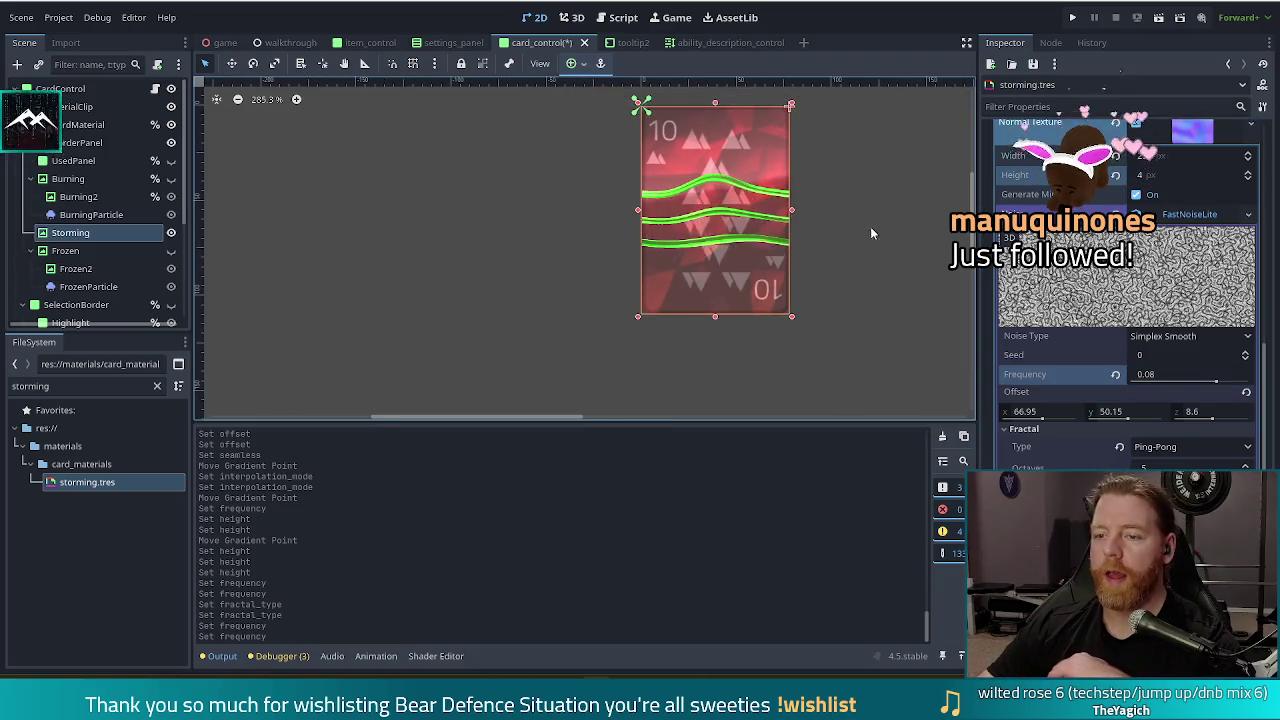
Recentre the card in the canvas and scroll the Inspector to the colour ramp settings
drag(883, 220, 816, 251)
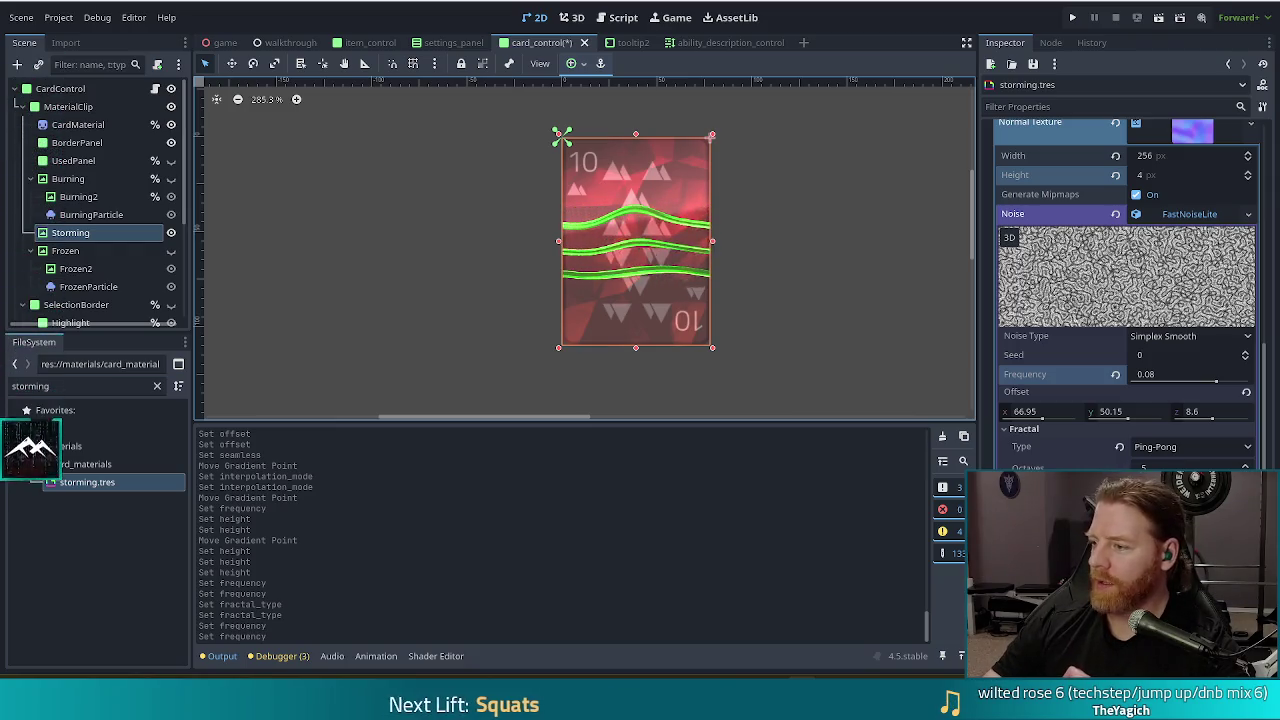
scroll(1128, 290, down, 10)
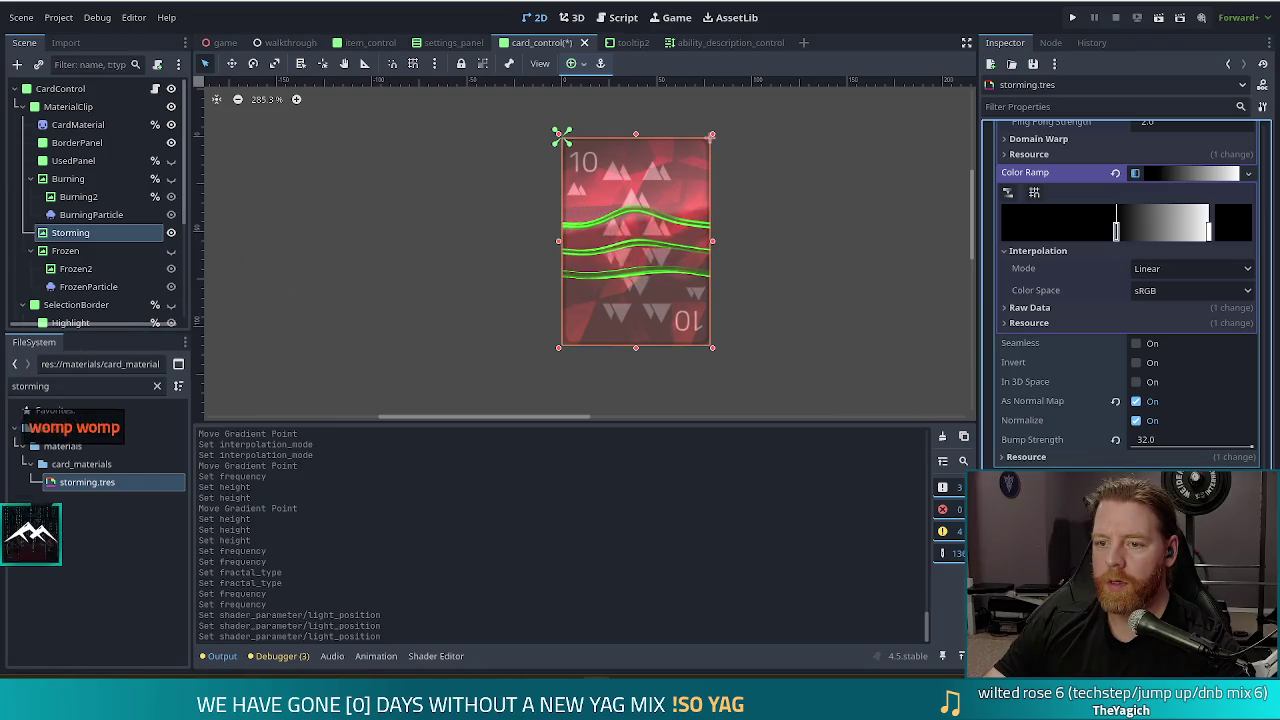
scroll(1077, 328, up, 5)
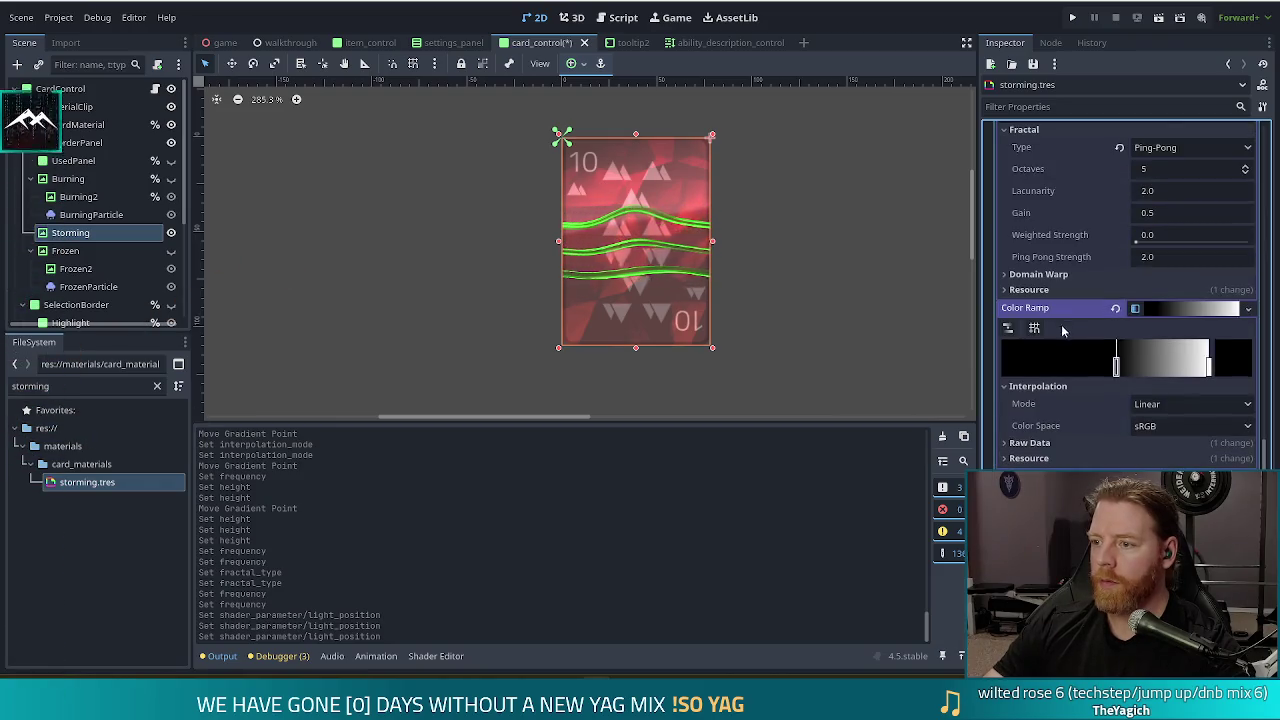
scroll(1077, 328, up, 2)
scroll(1100, 328, up, 3)
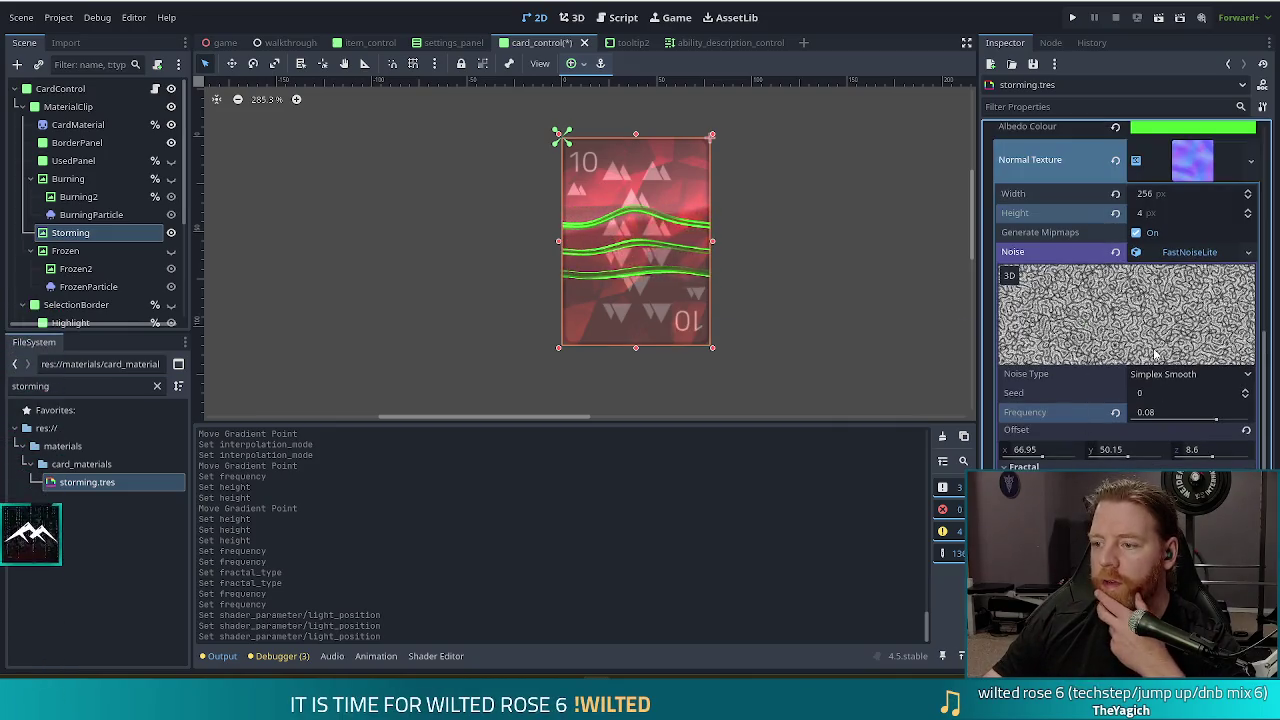
drag(1216, 420, 1196, 420)
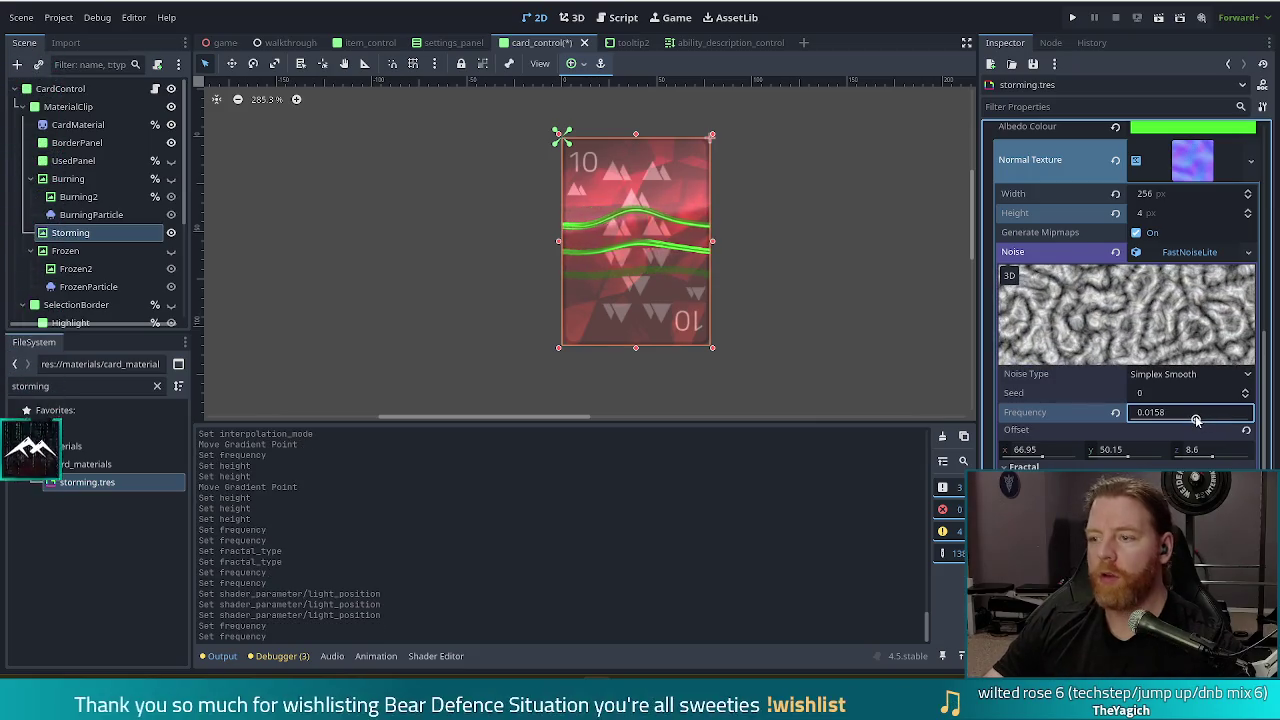
key(ctrl+z)
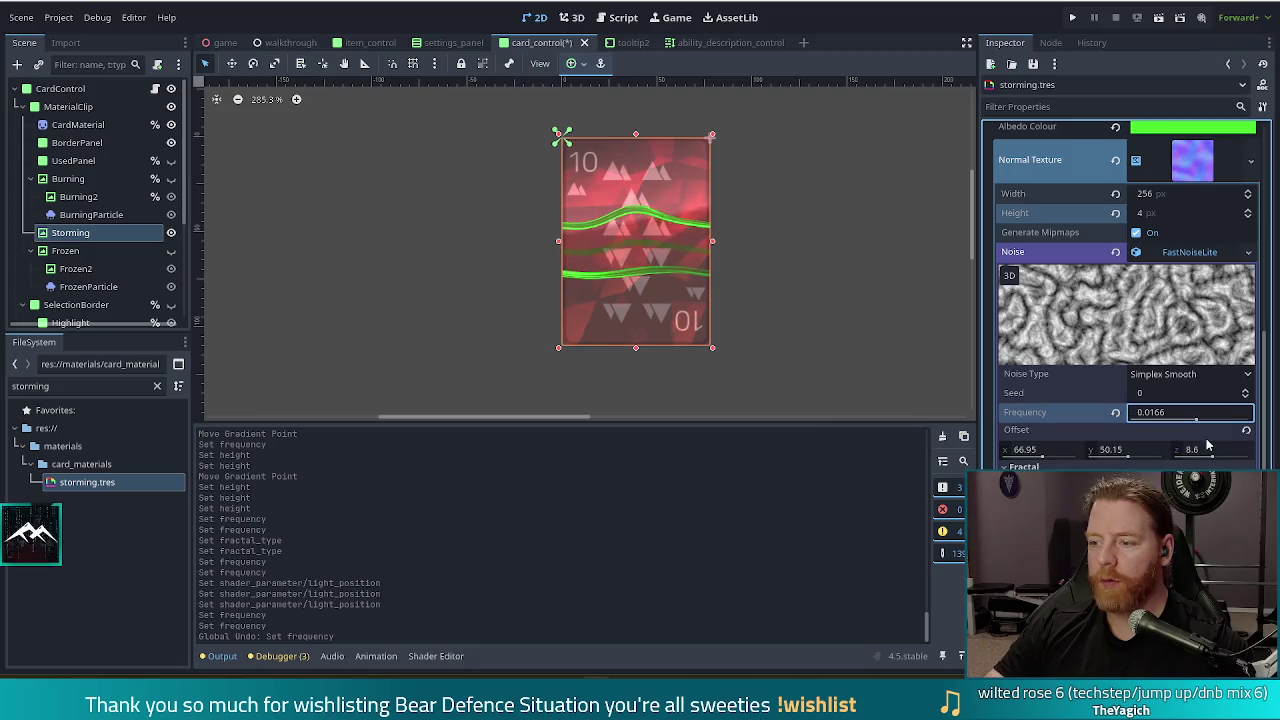
key(ctrl+z)
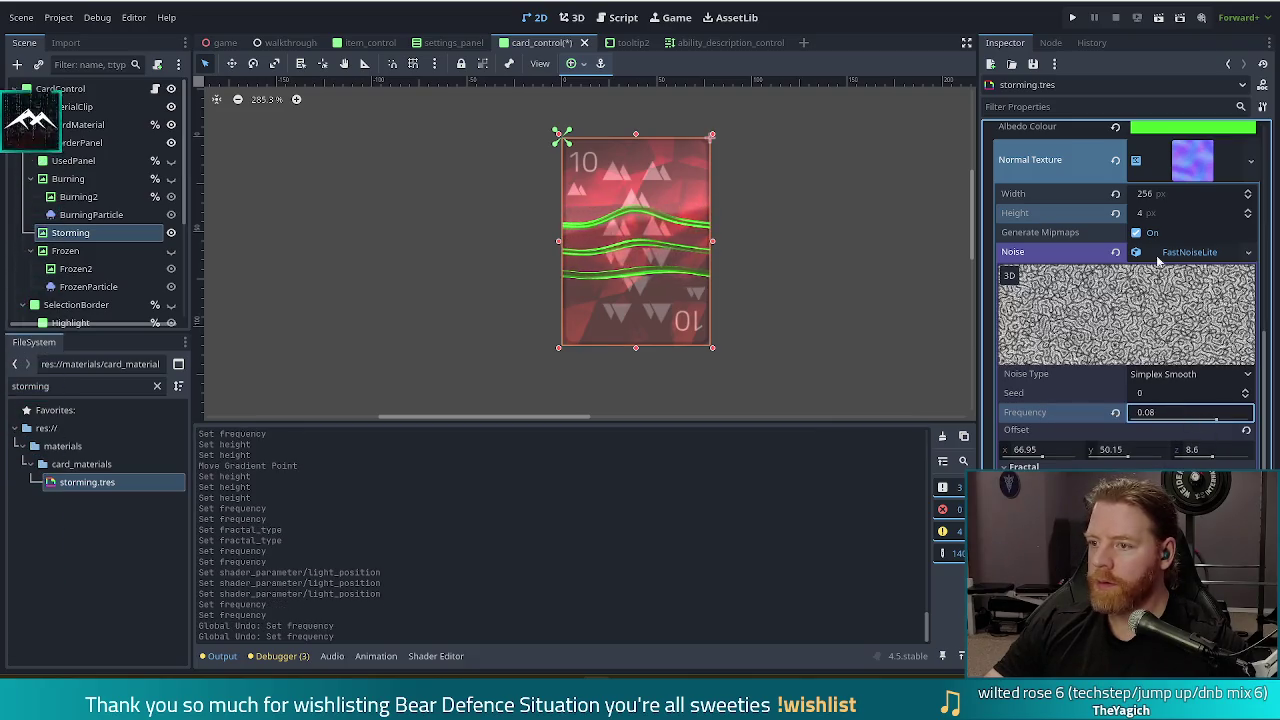
click(1181, 188)
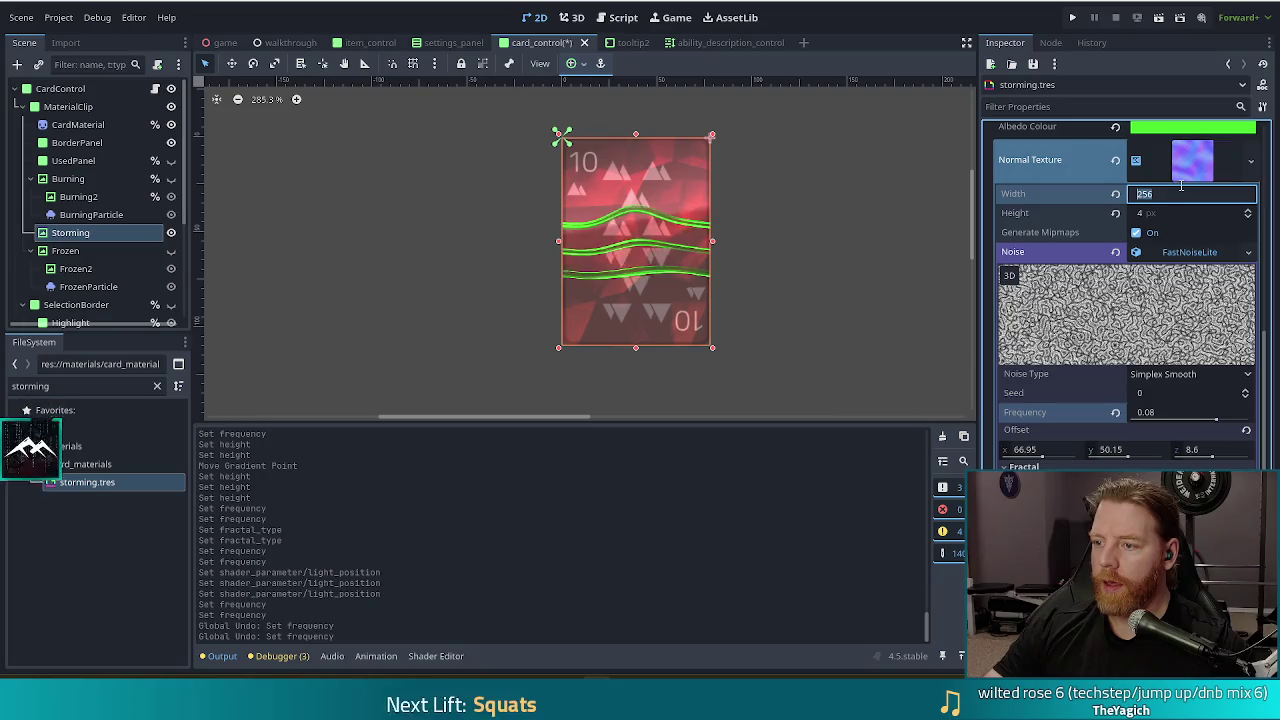
click(1191, 167)
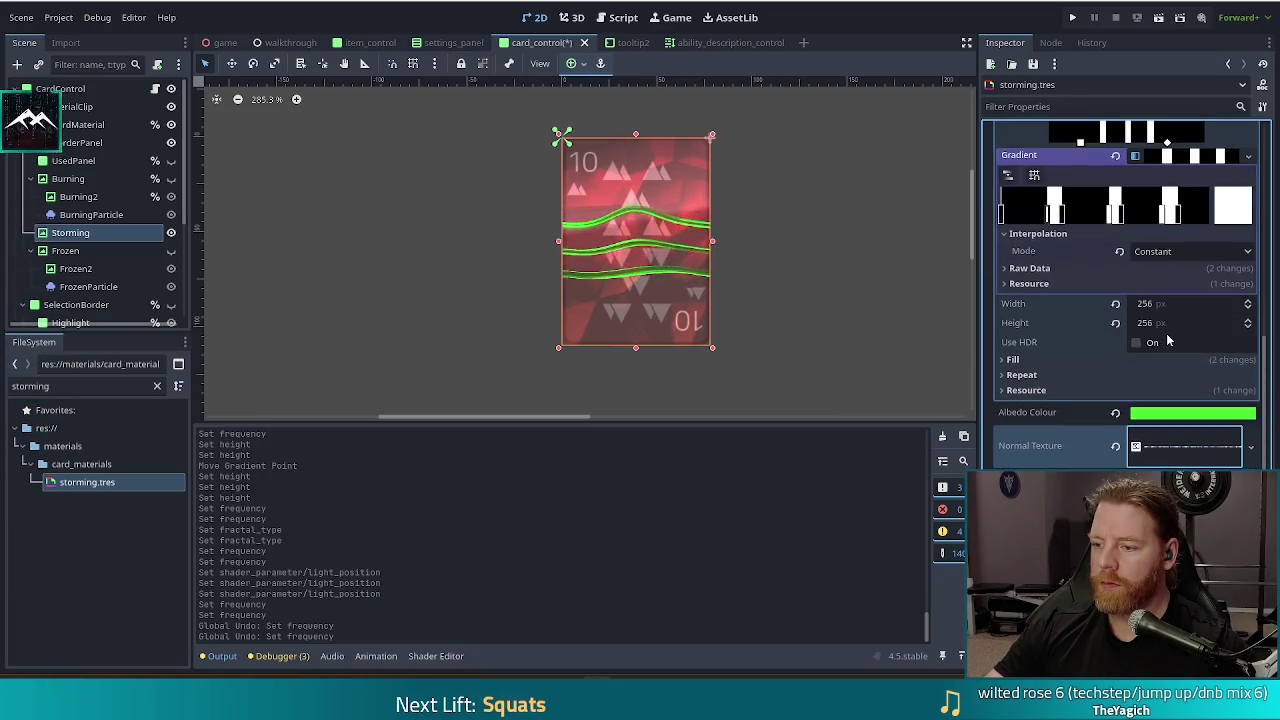
click(1190, 450)
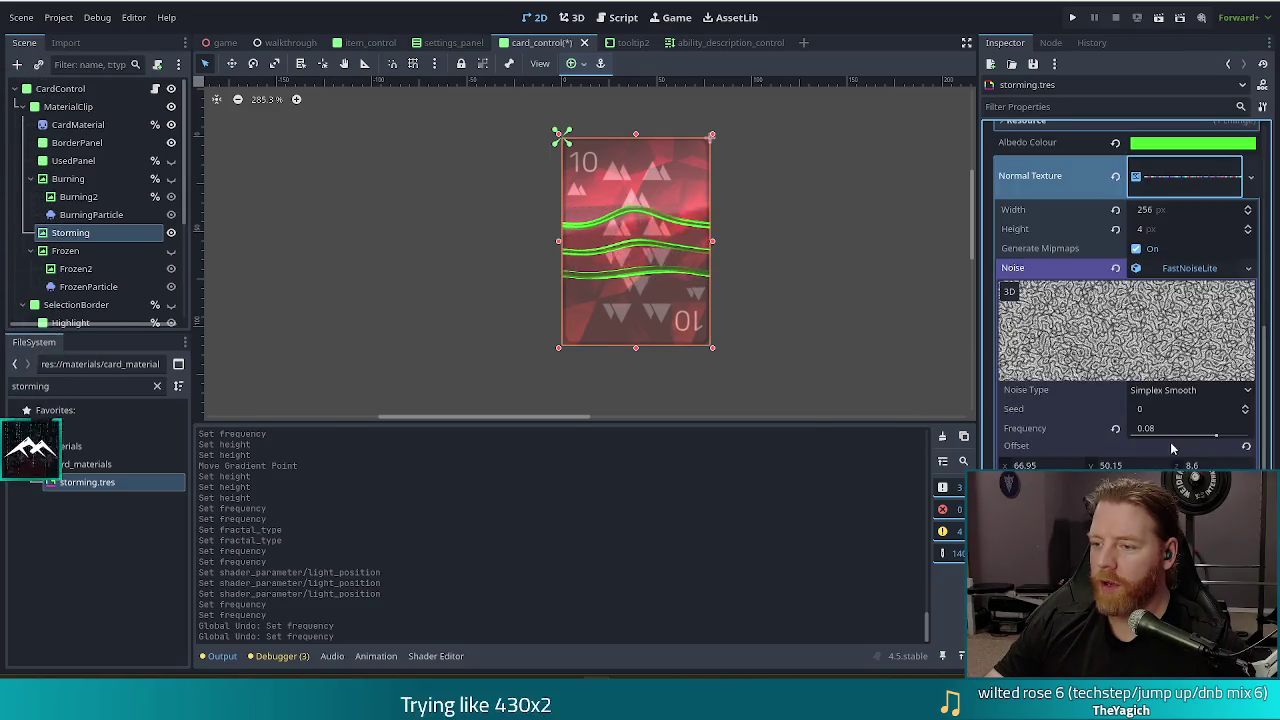
click(1180, 177)
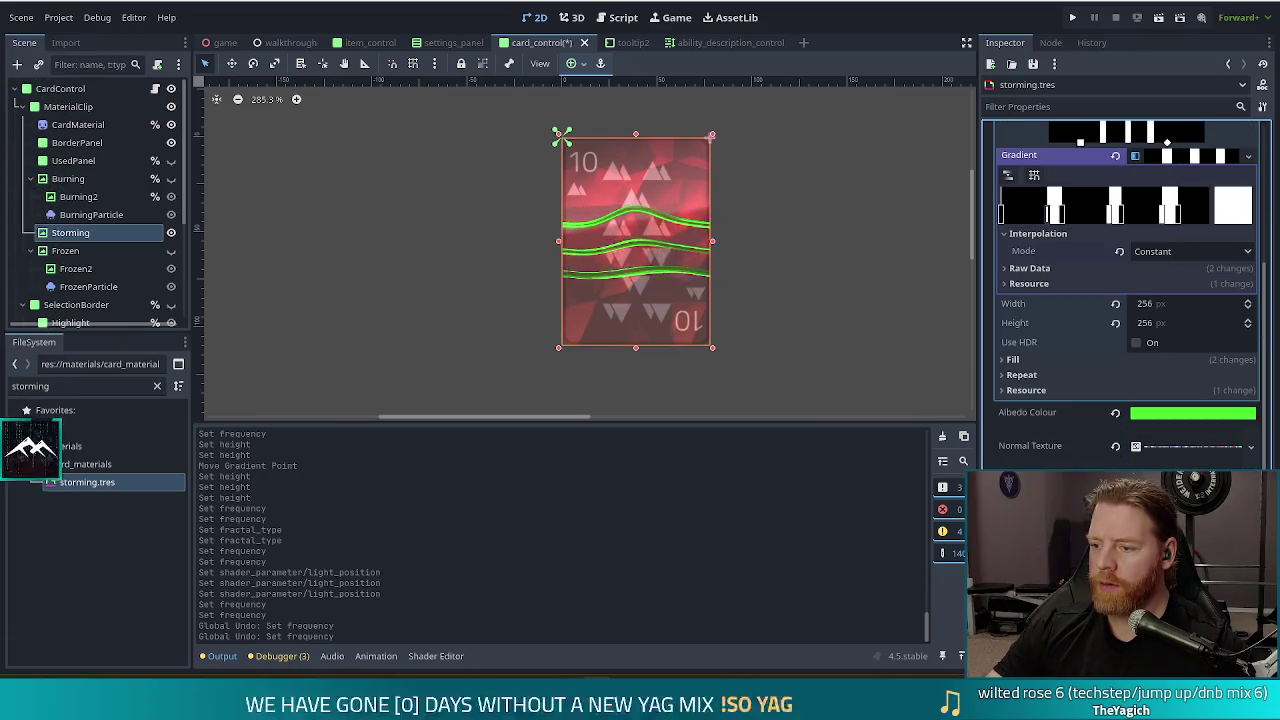
Expand Dist 1 Texture and lower its noise frequency to 0.0029
scroll(1130, 350, down, 2)
click(1185, 423)
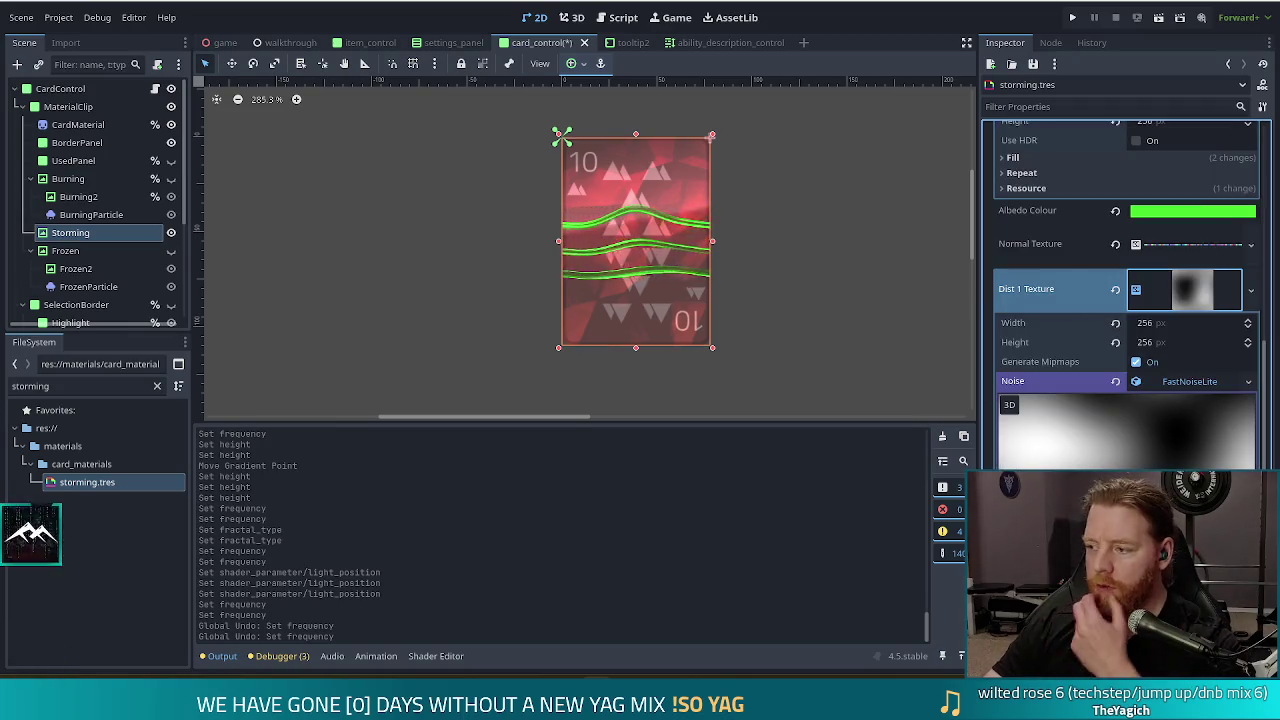
scroll(1150, 428, down, 3)
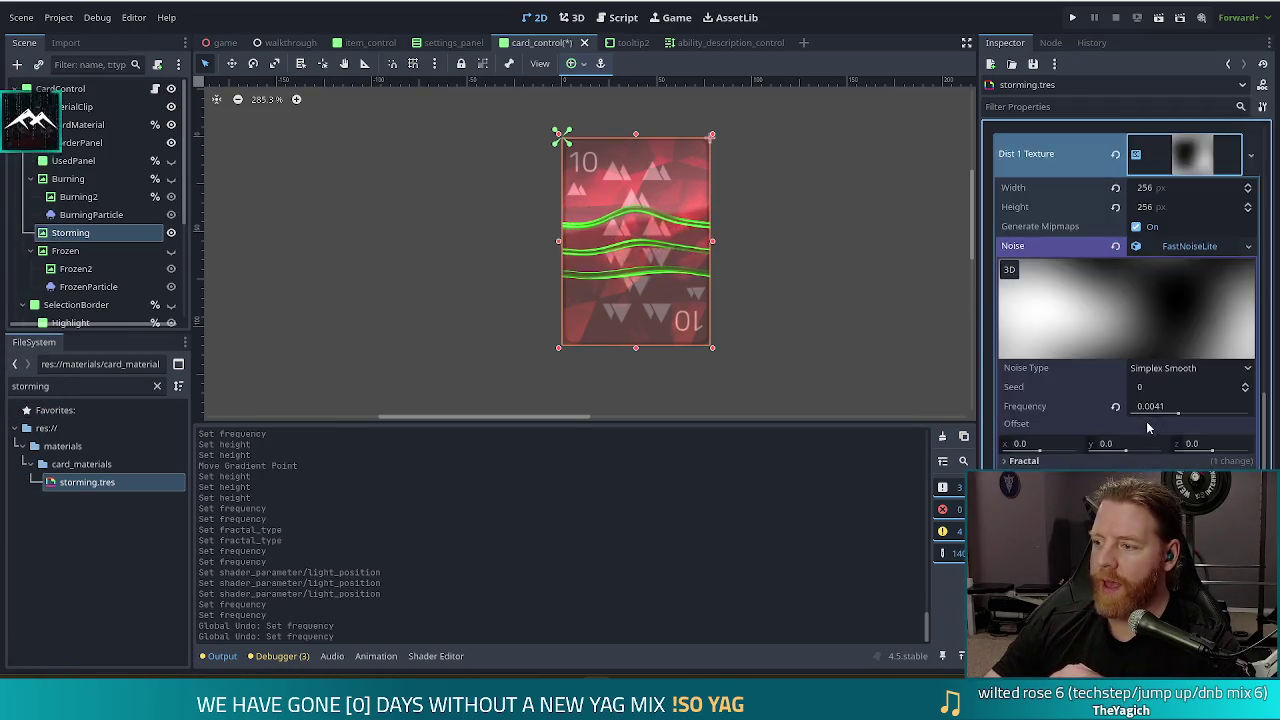
mouse_move(1178, 345)
mouse_down()
mouse_move(1189, 347)
mouse_move(1173, 347)
mouse_up()
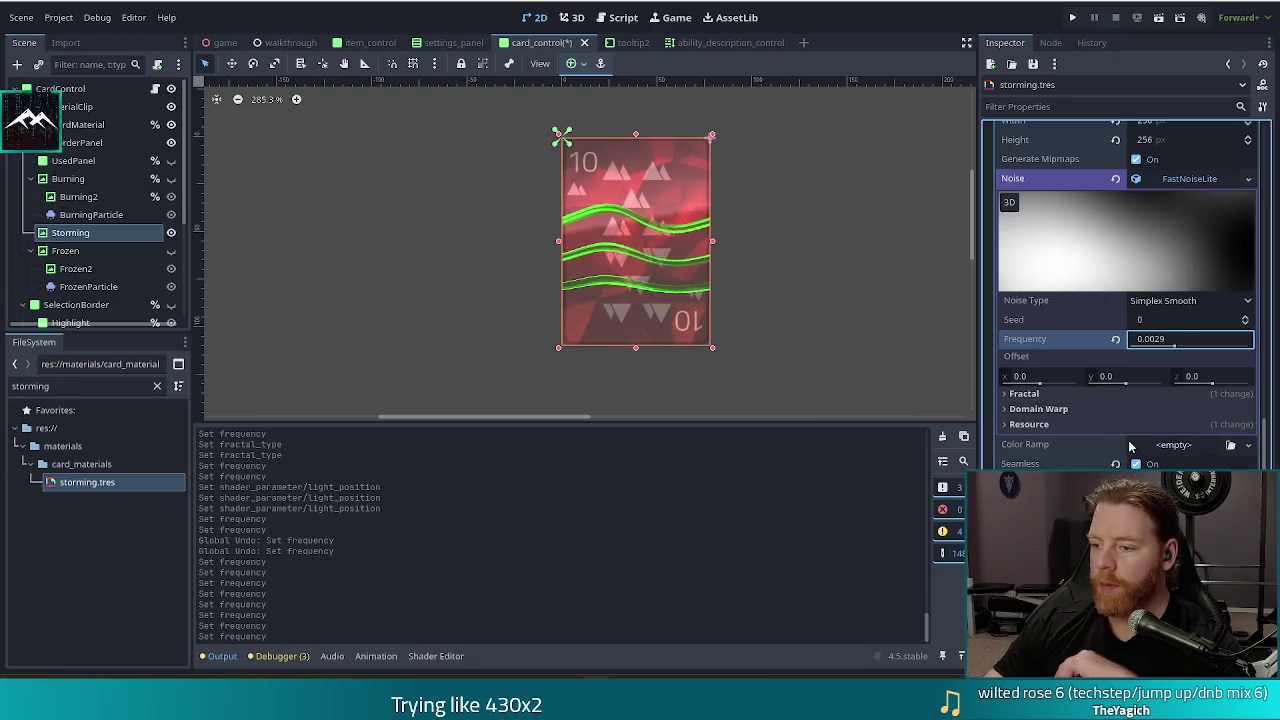
scroll(1125, 430, down, 2)
Try an FBM fractal with 2 octaves on the Dist 1 noise, undoing a shader speed change
click(1030, 327)
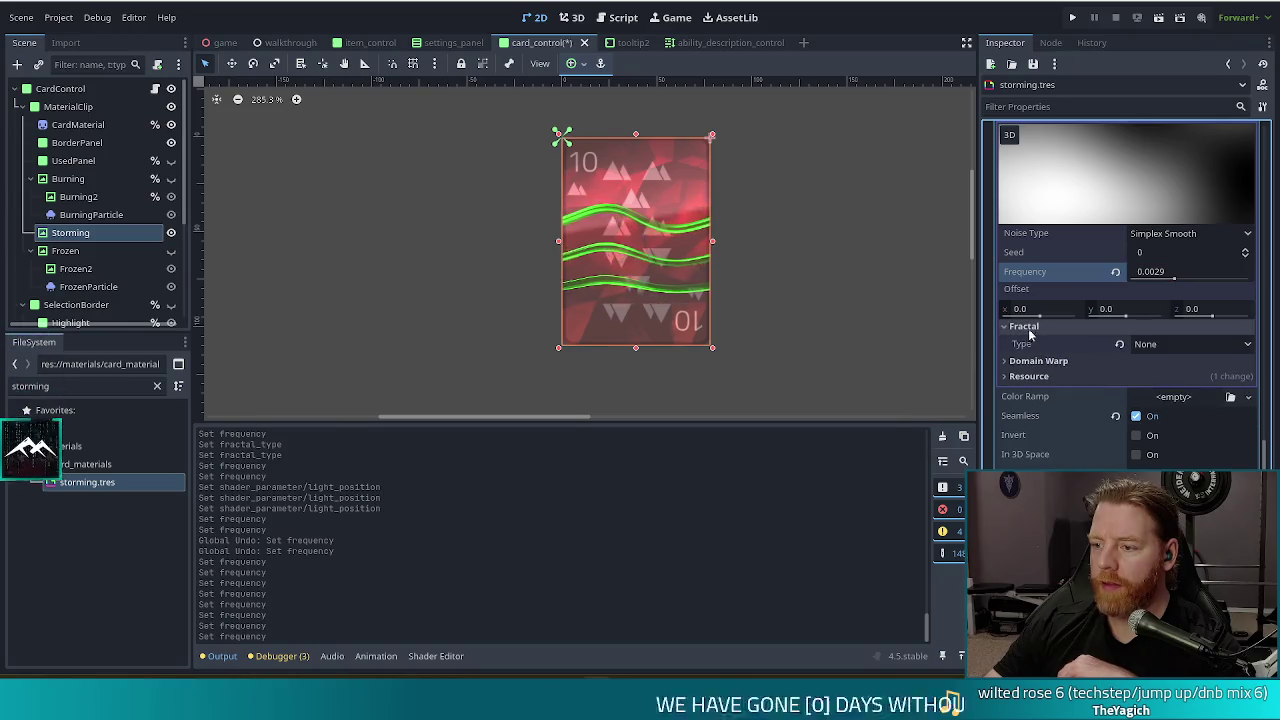
click(1165, 344)
click(1158, 381)
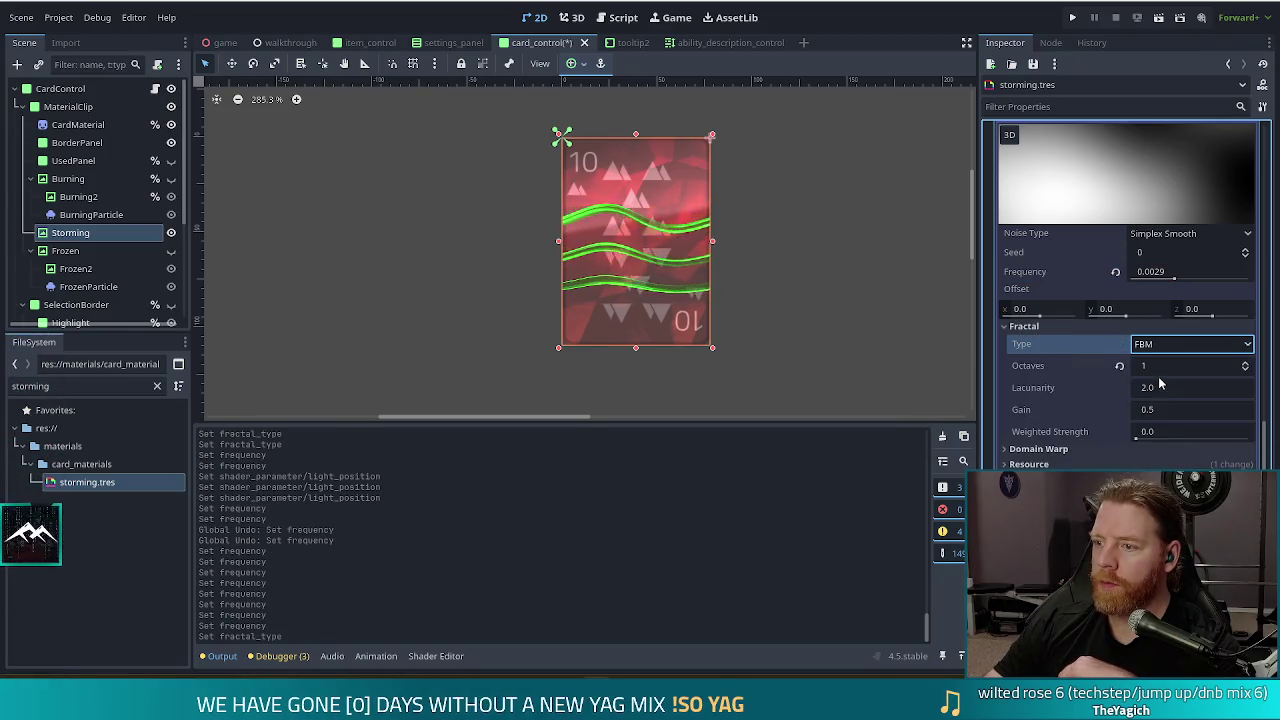
click(1246, 368)
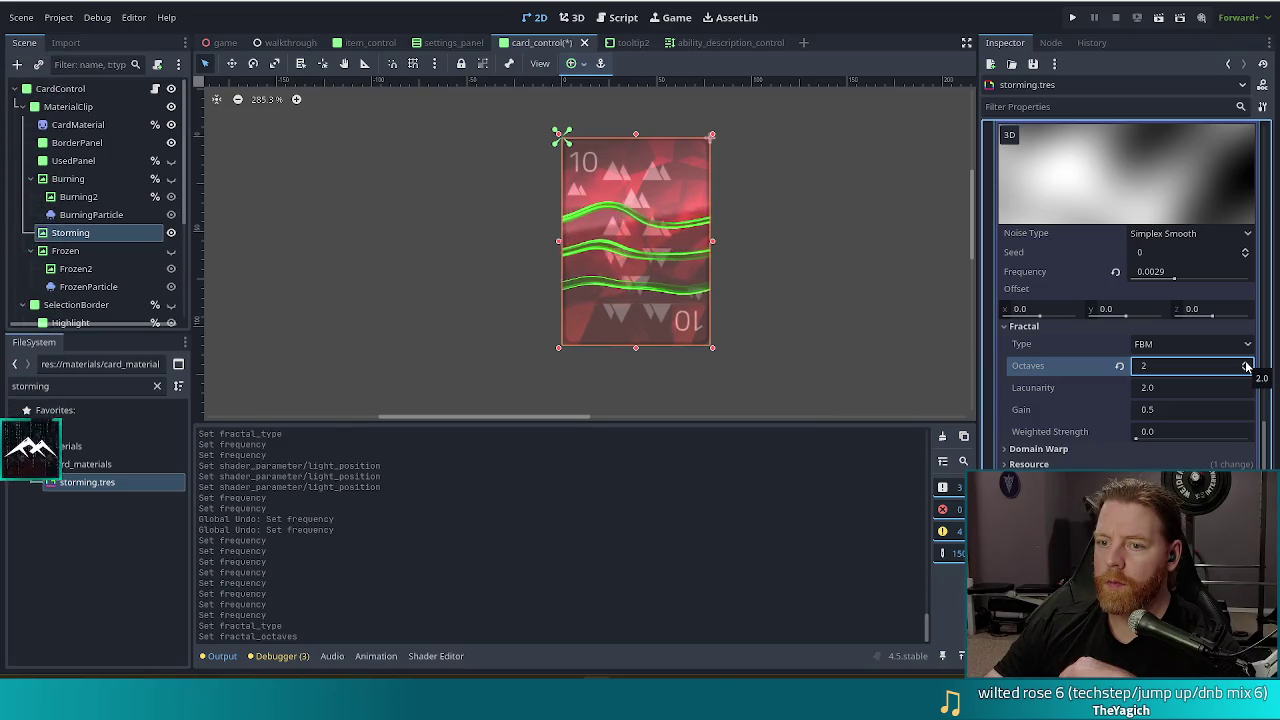
scroll(1140, 410, down, 3)
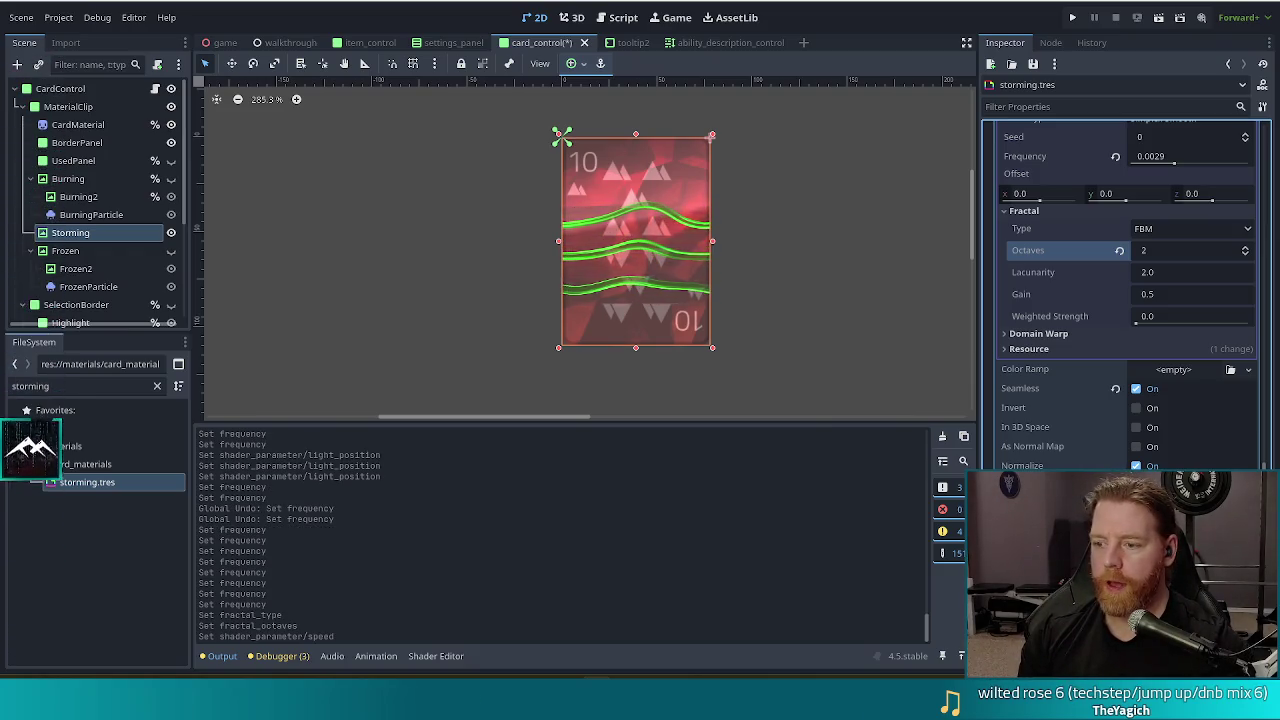
key(ctrl+z)
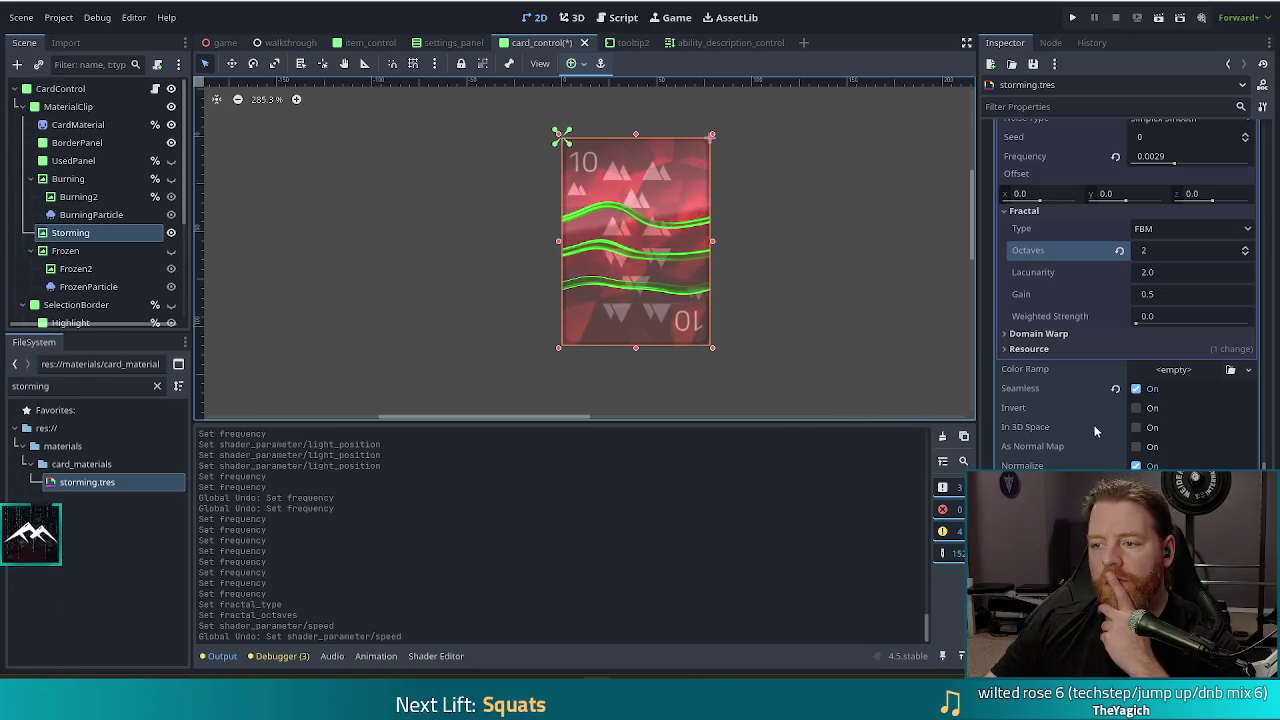
Reset the octaves to default and set the fractal type back to None
scroll(1092, 427, up, 3)
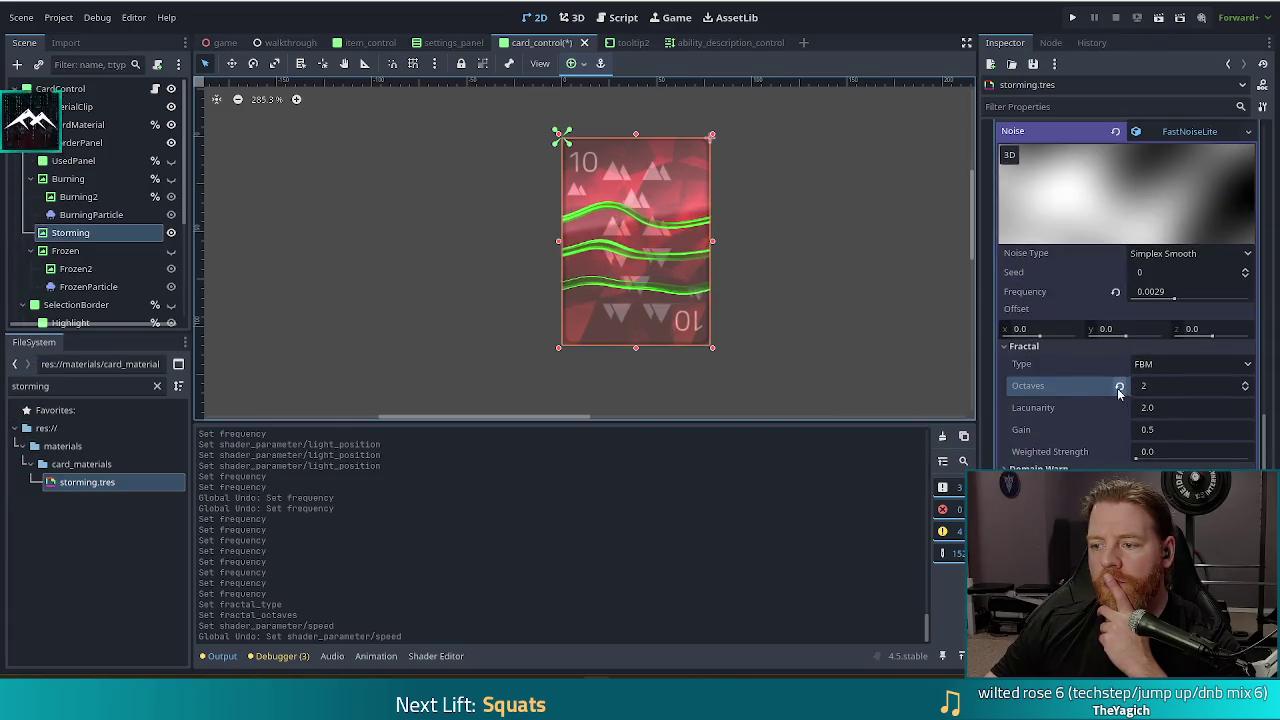
click(1119, 385)
click(1150, 364)
click(1156, 385)
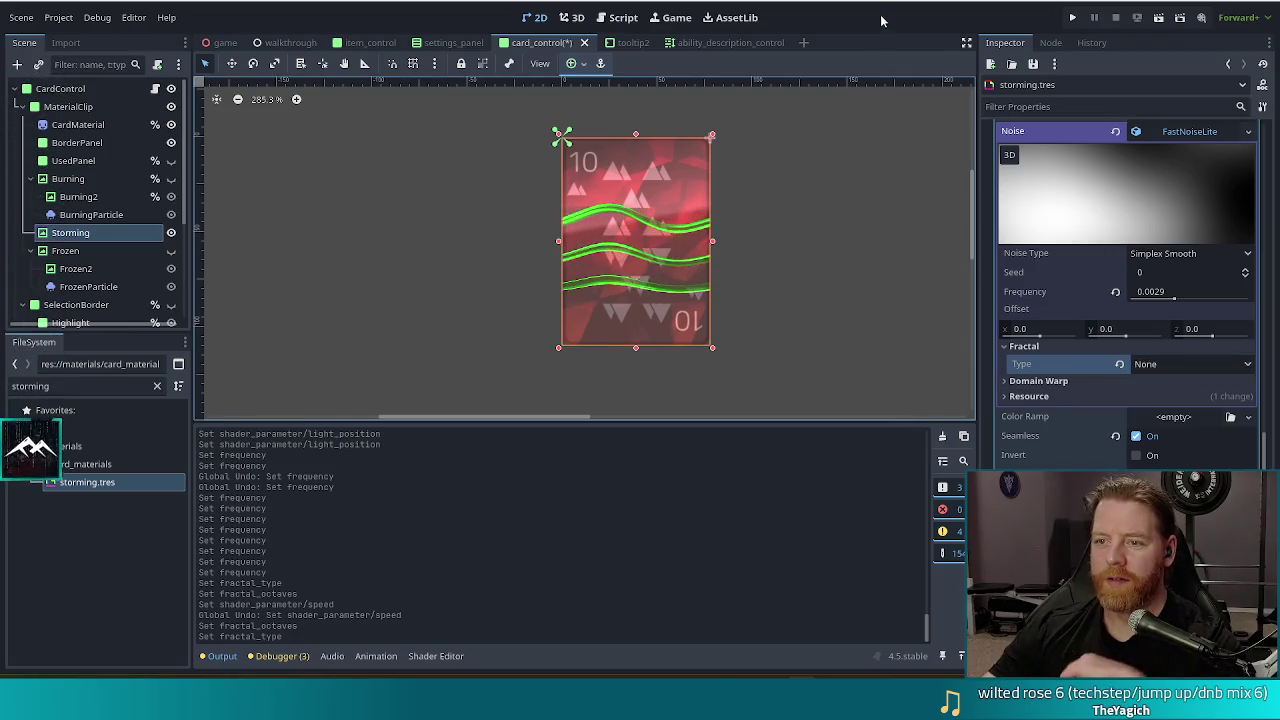
scroll(762, 279, down, 5)
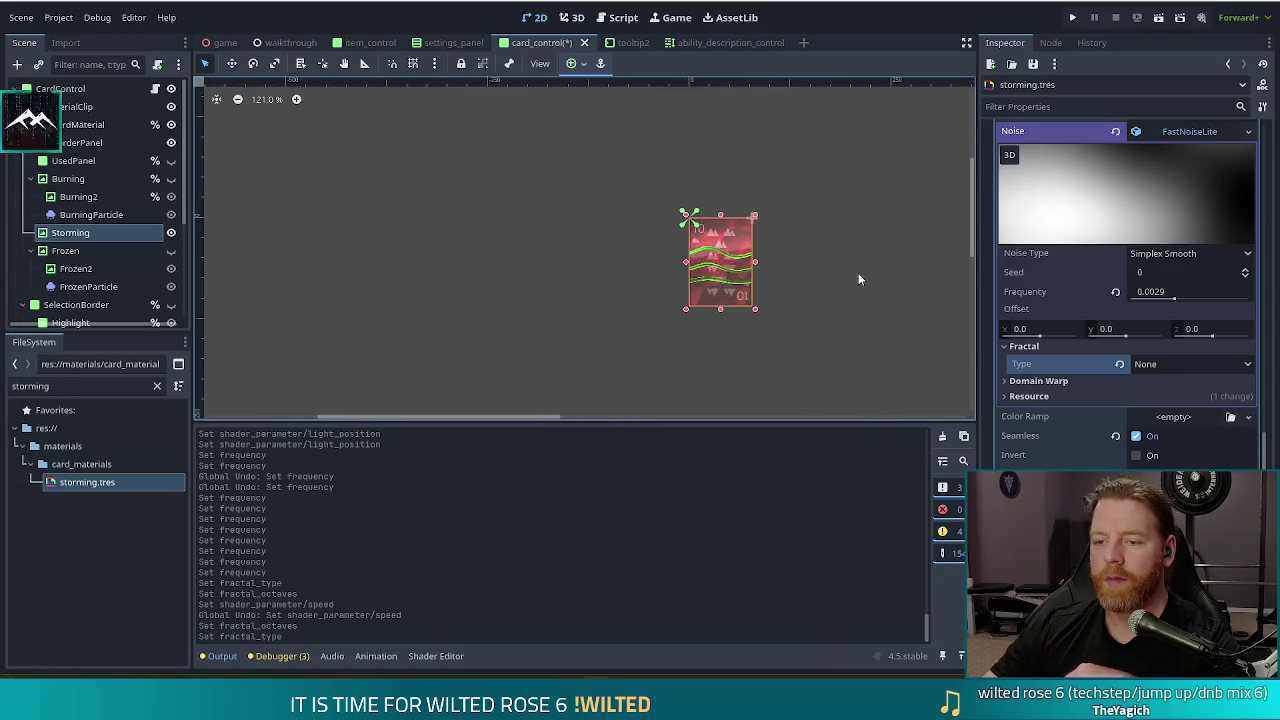
drag(856, 279, 719, 291)
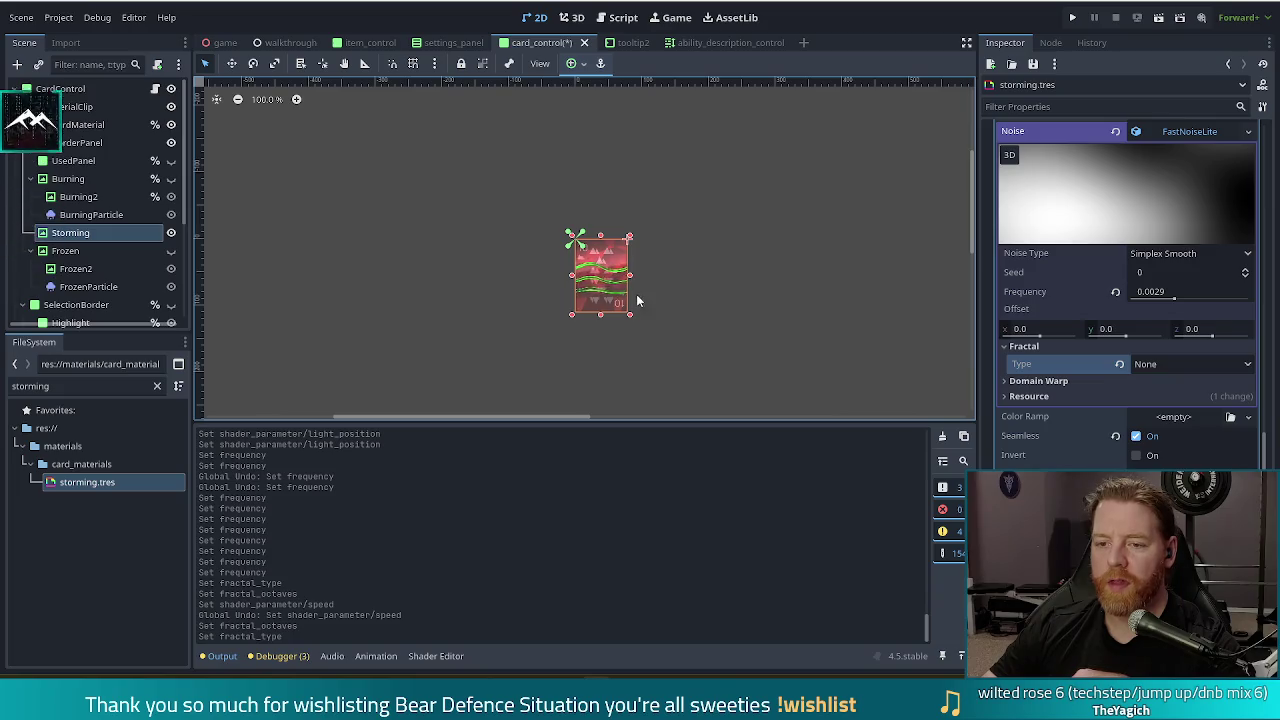
scroll(577, 300, up, 4)
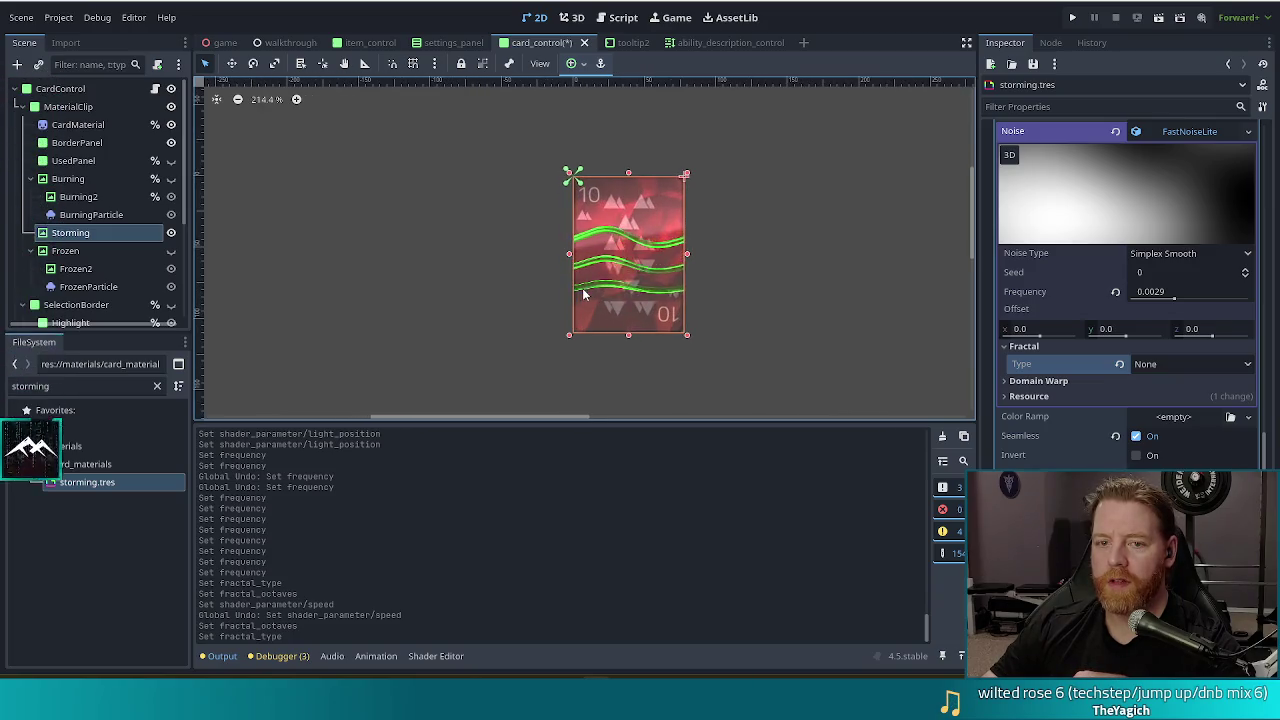
scroll(778, 296, down, 3)
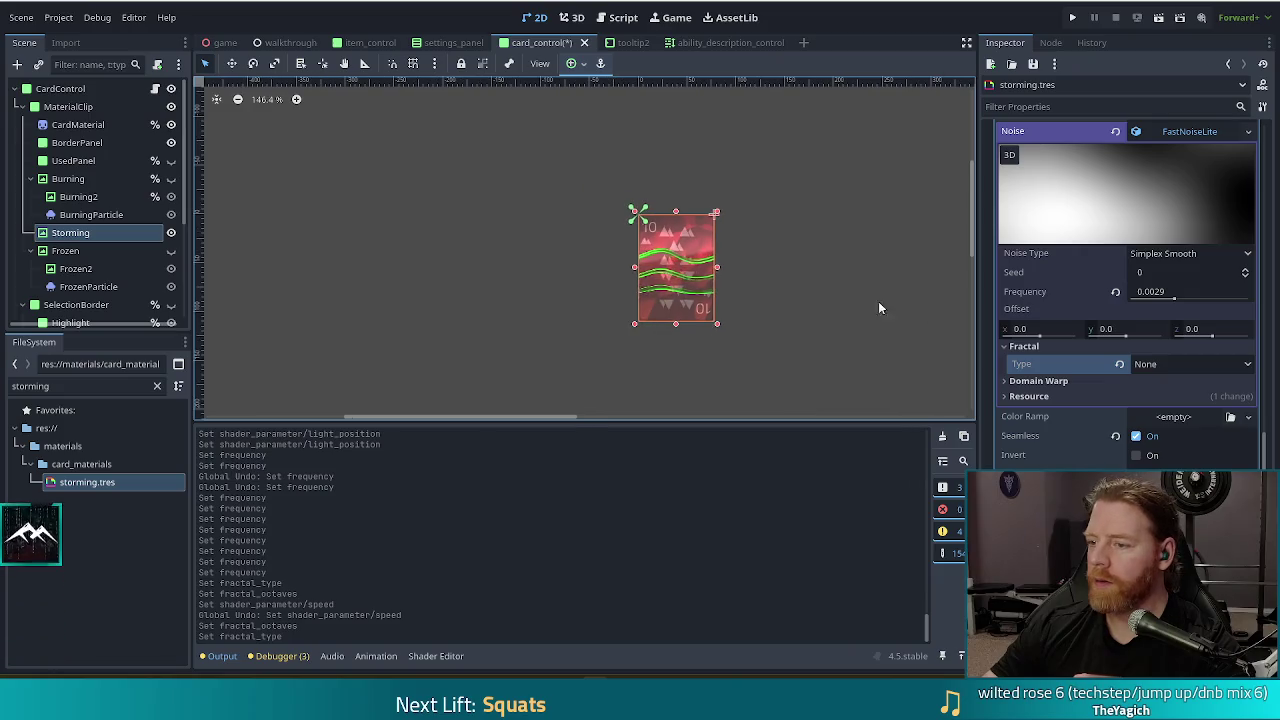
scroll(1086, 378, down, 2)
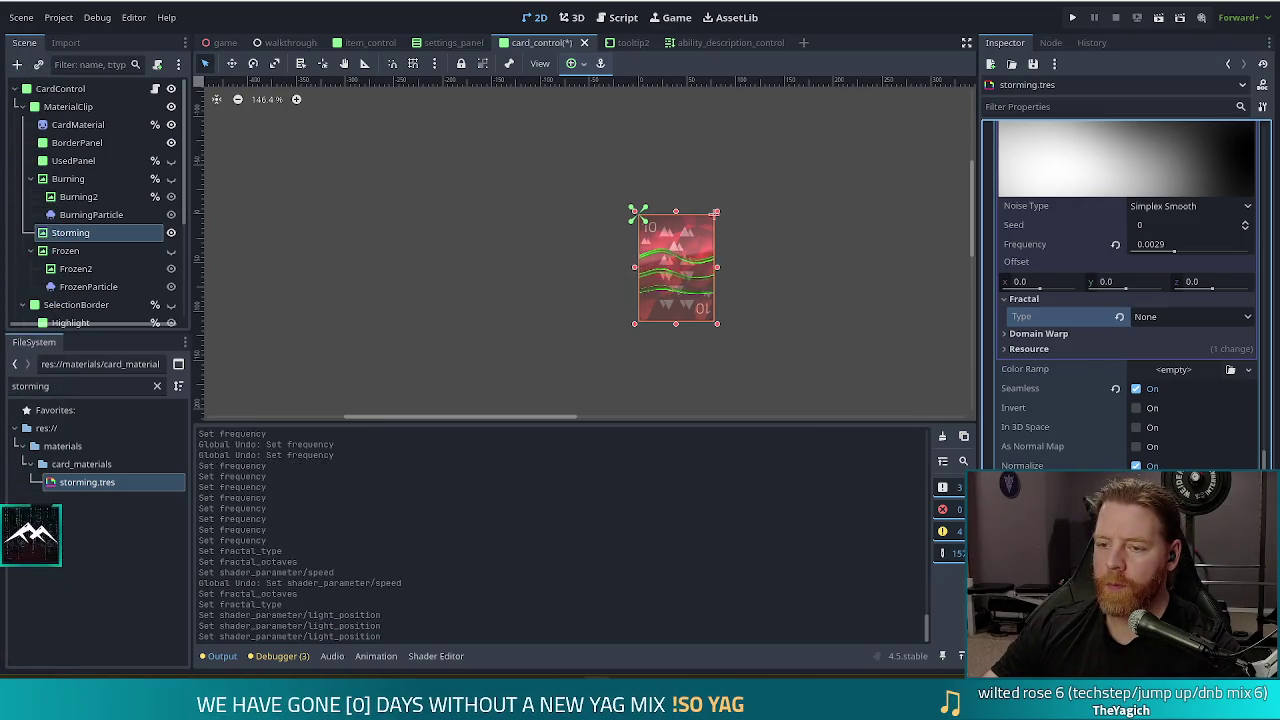
scroll(1079, 350, up, 15)
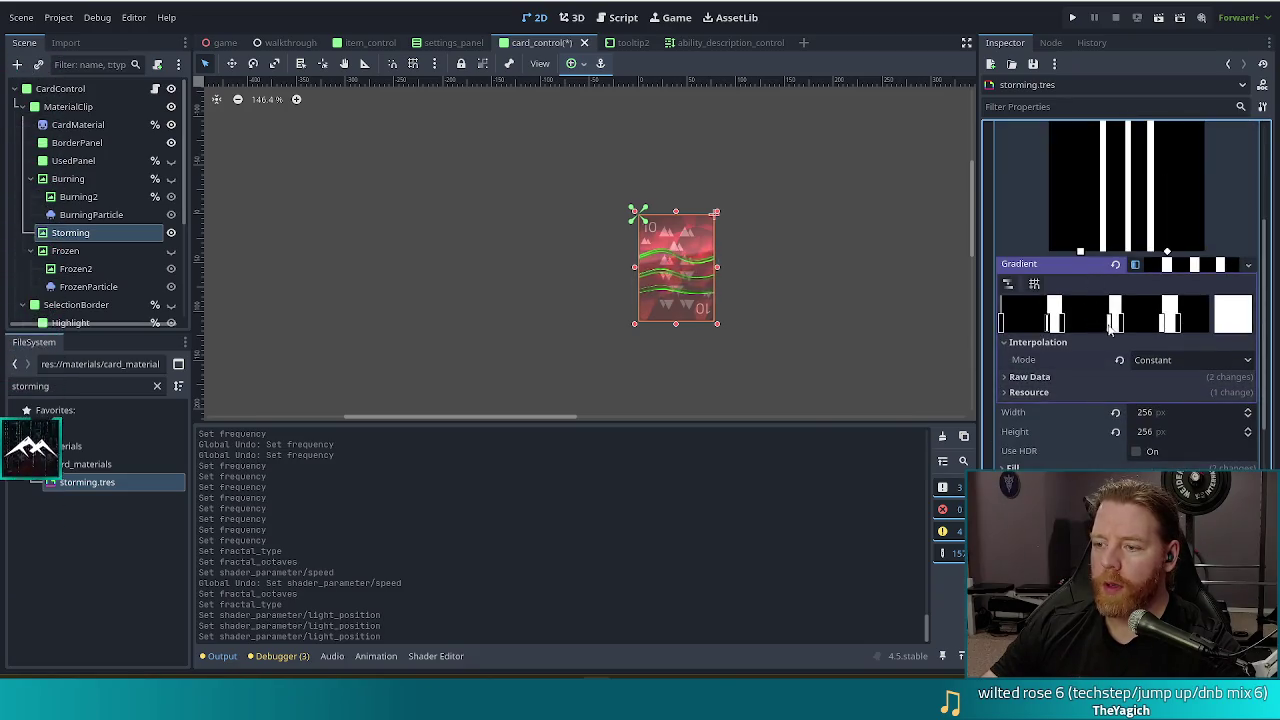
Drag the gradient stops to widen the white band and reshape the bands
drag(1109, 322, 1096, 323)
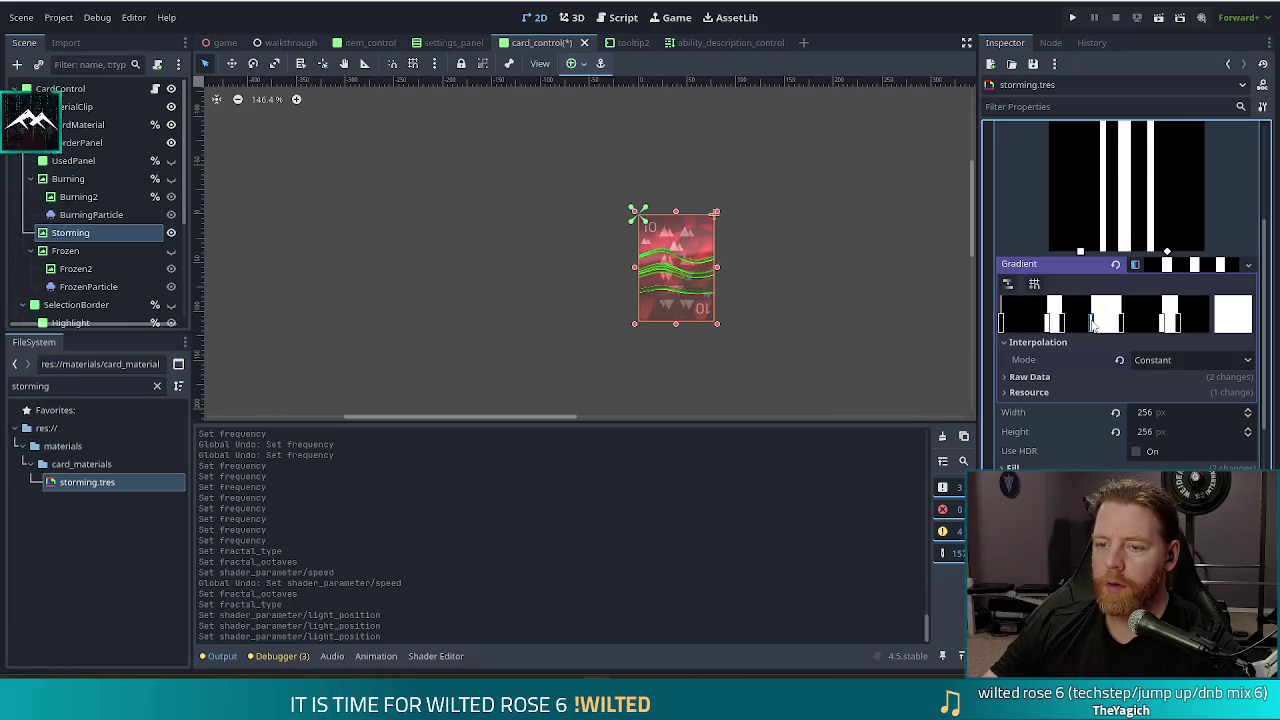
drag(1086, 322, 1084, 322)
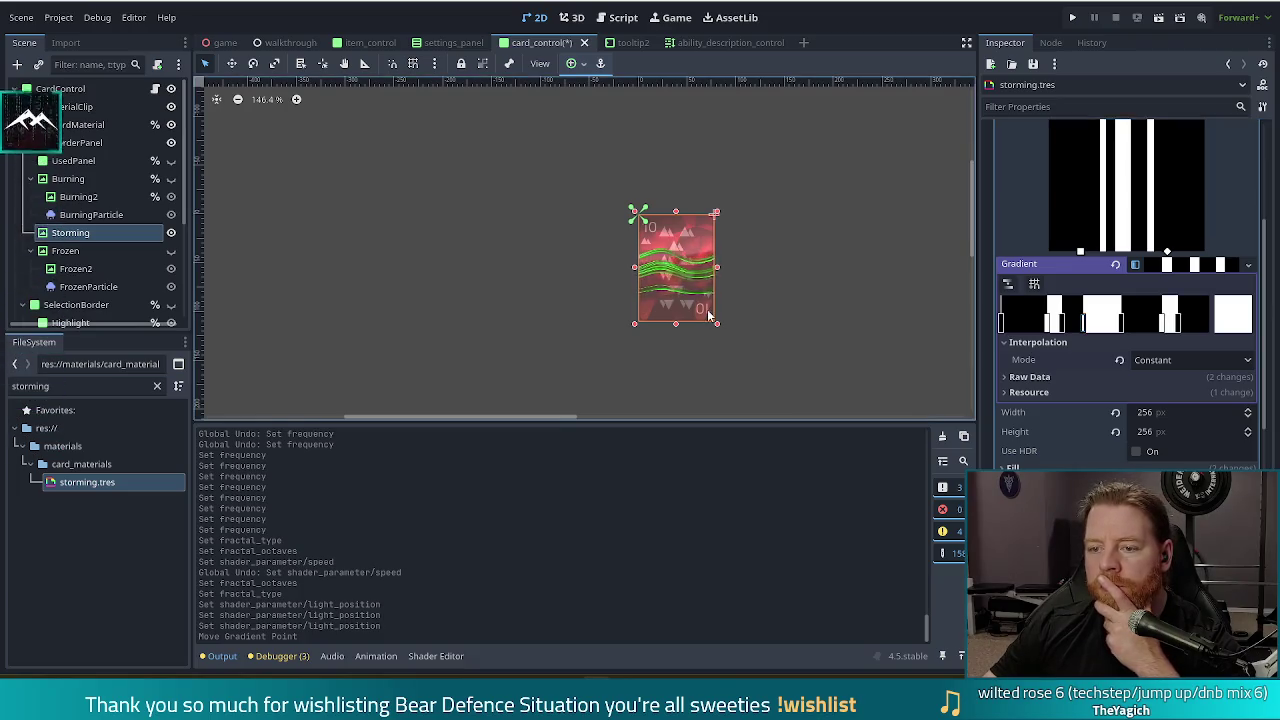
scroll(708, 315, up, 3)
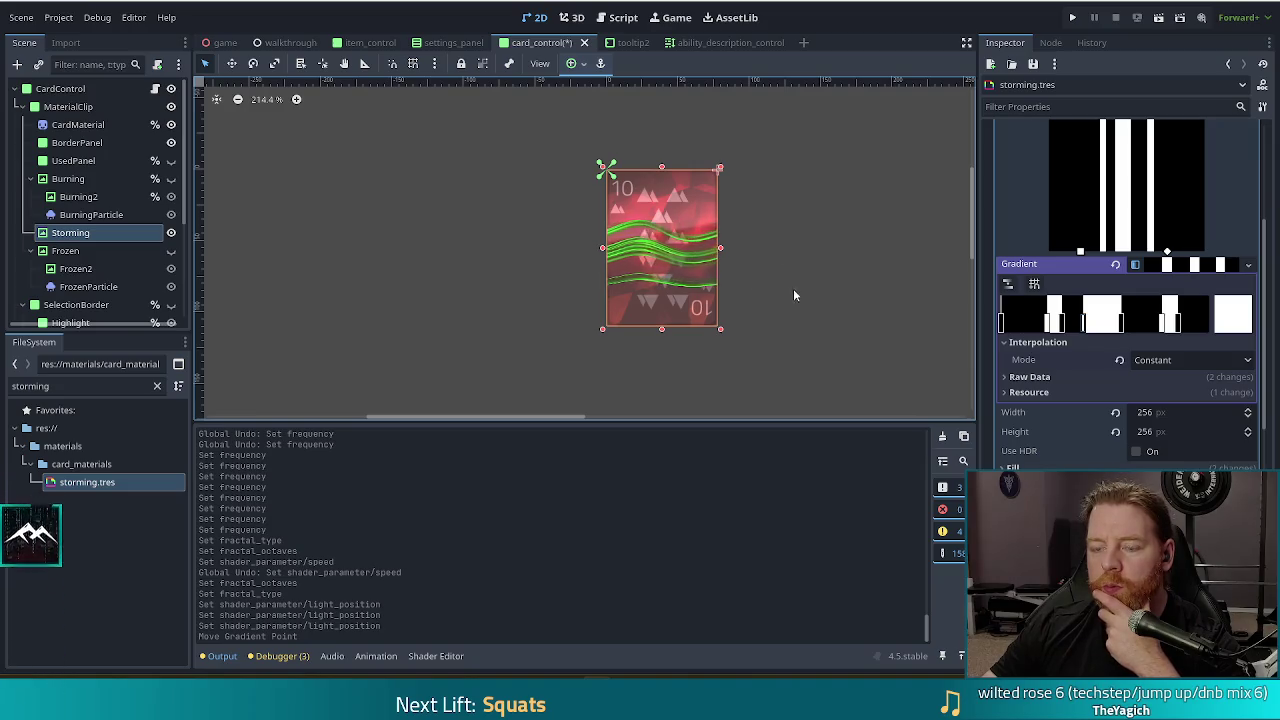
scroll(800, 290, down, 5)
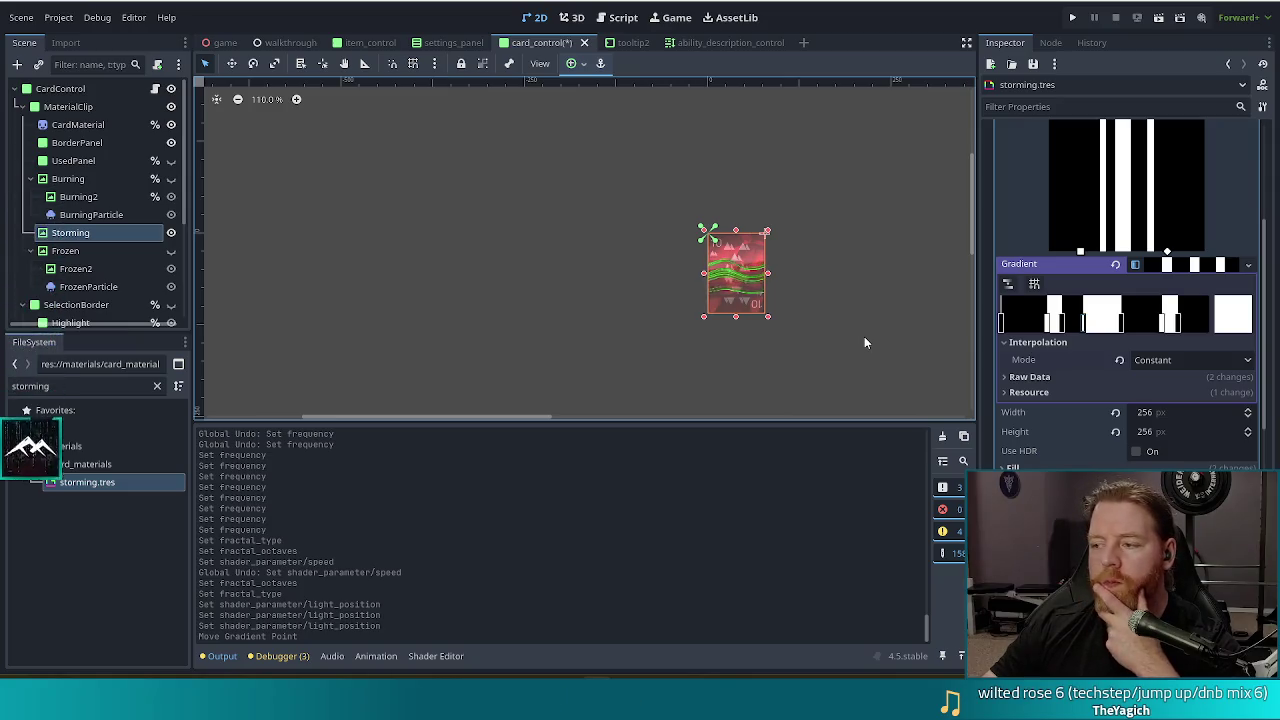
Delete the extra gradient stops, removing the second white band entirely
right_click(1063, 328)
right_click(1047, 322)
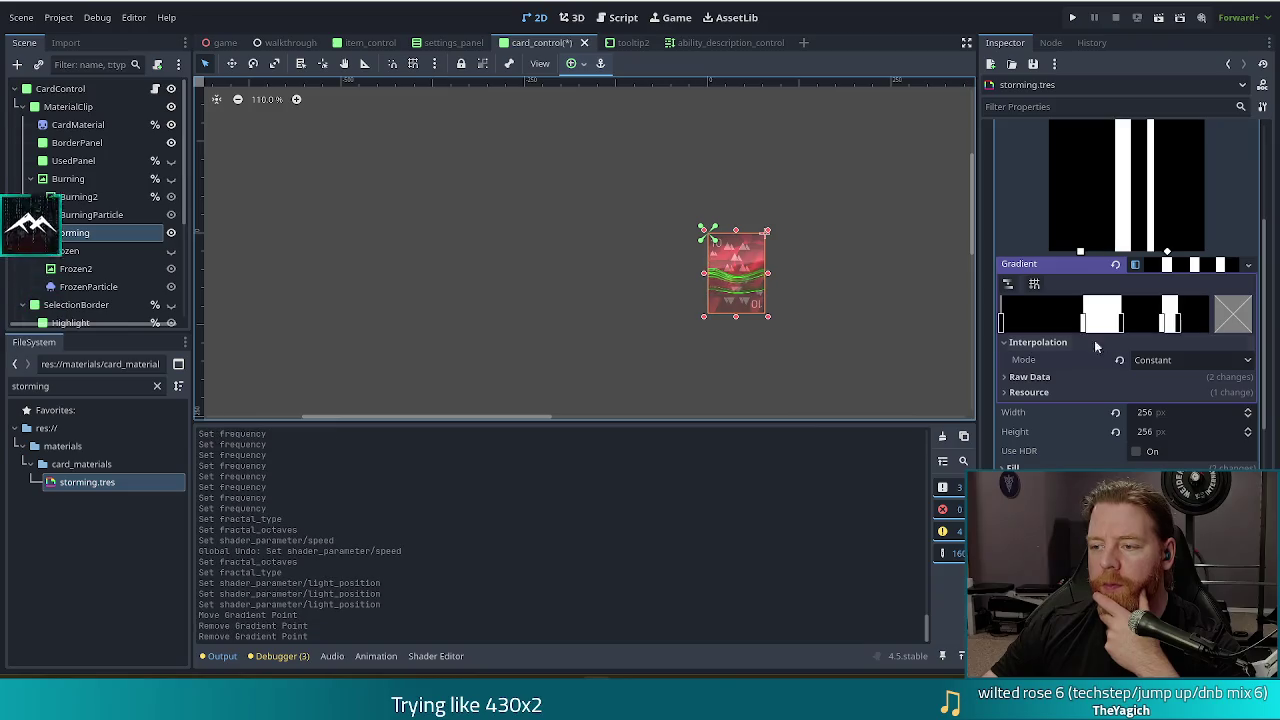
right_click(1163, 326)
right_click(1179, 324)
Stretch the single white band further right and reposition the gradient texture's fill start point
drag(1122, 326, 1150, 324)
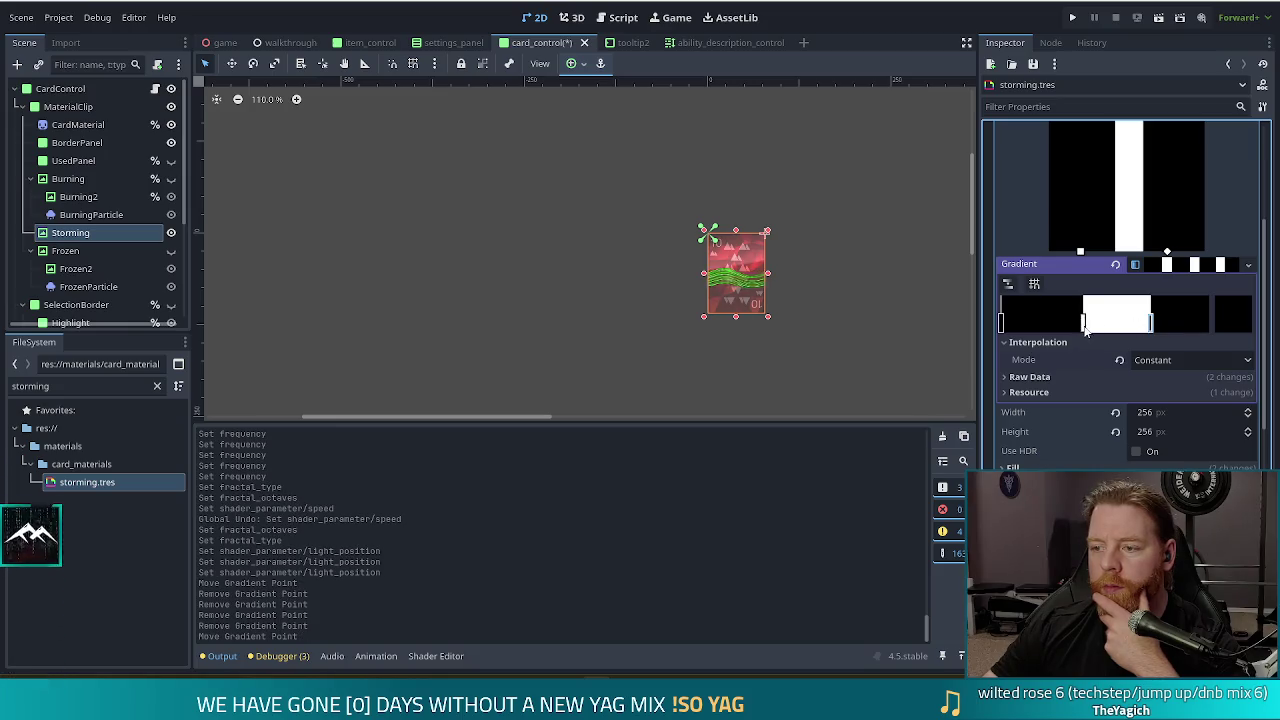
click(1080, 328)
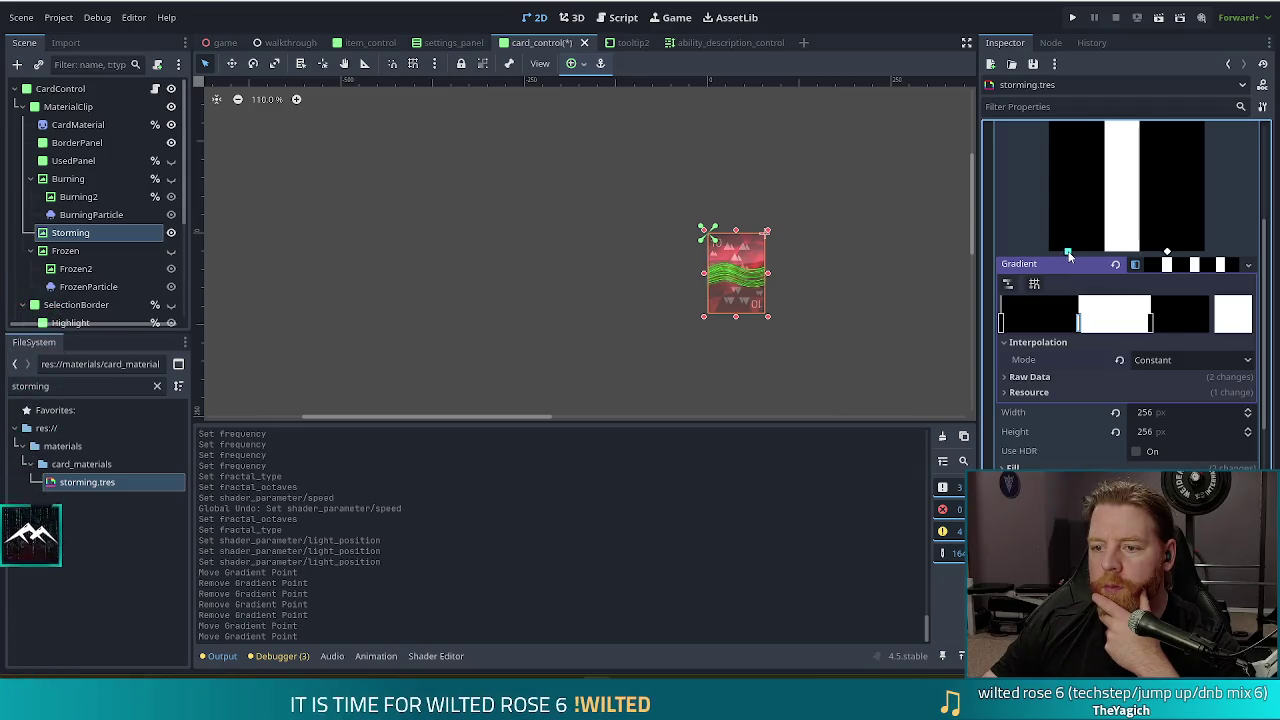
click(1069, 253)
scroll(772, 283, up, 4)
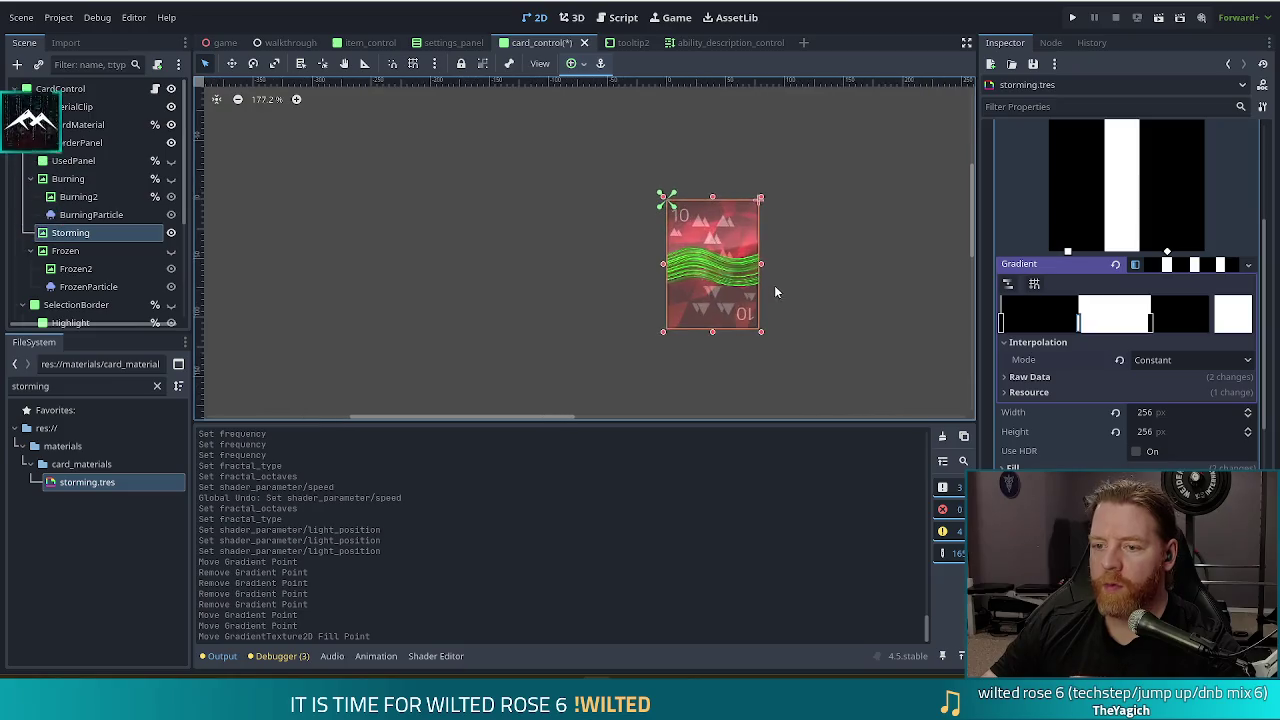
scroll(768, 279, up, 3)
scroll(1090, 344, down, 5)
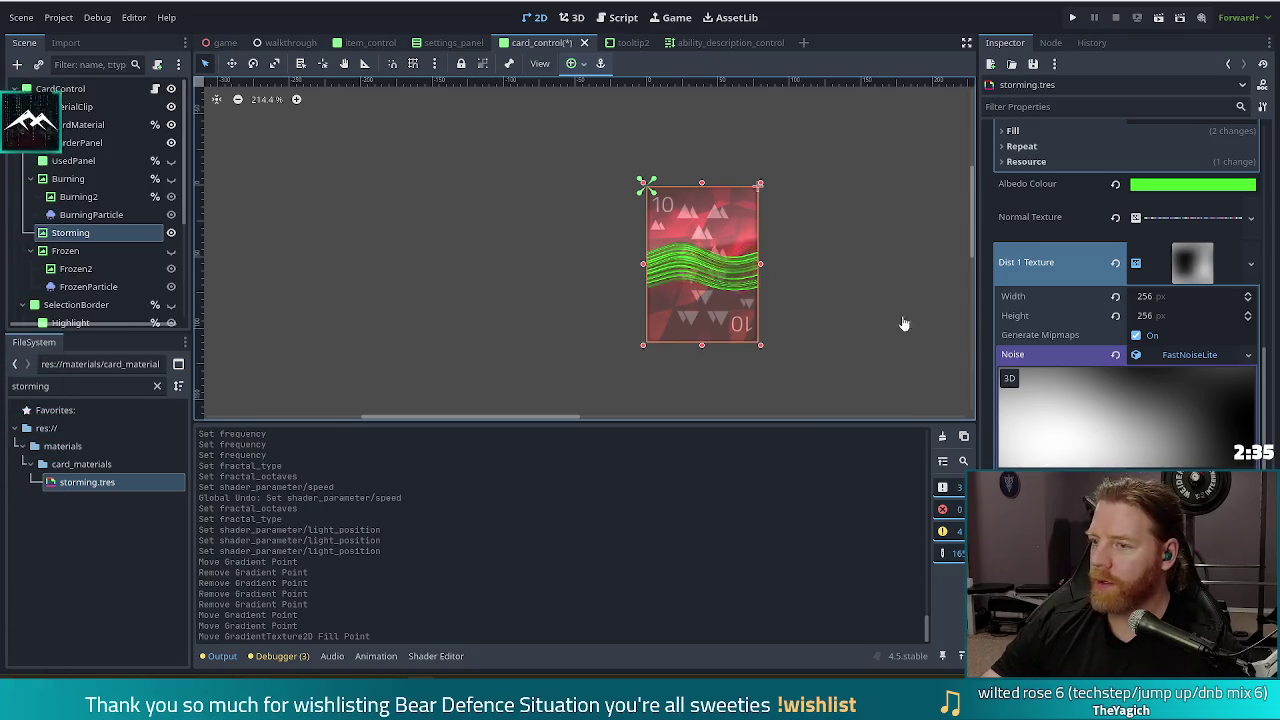
Switch to the browser window showing the Tashio Tempo Steam store page
key(alt+Tab)
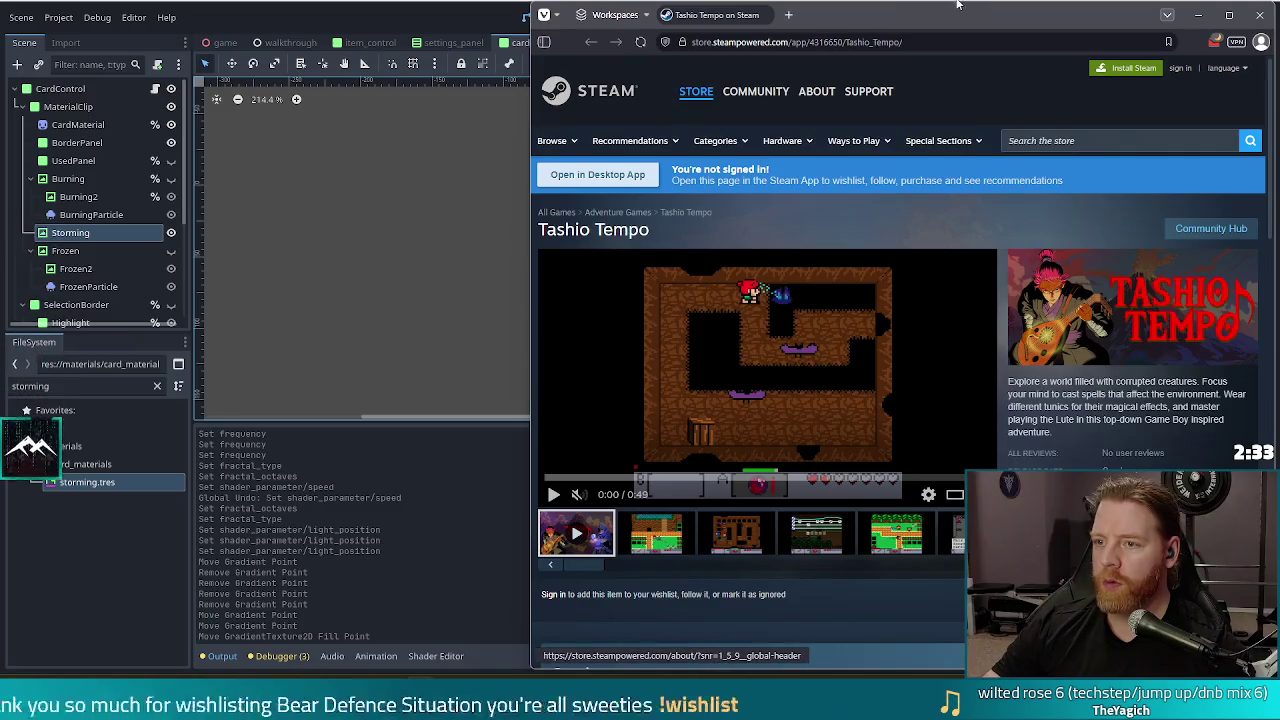
Maximize the browser and play the Tashio Tempo trailer in fullscreen
key(super+Up)
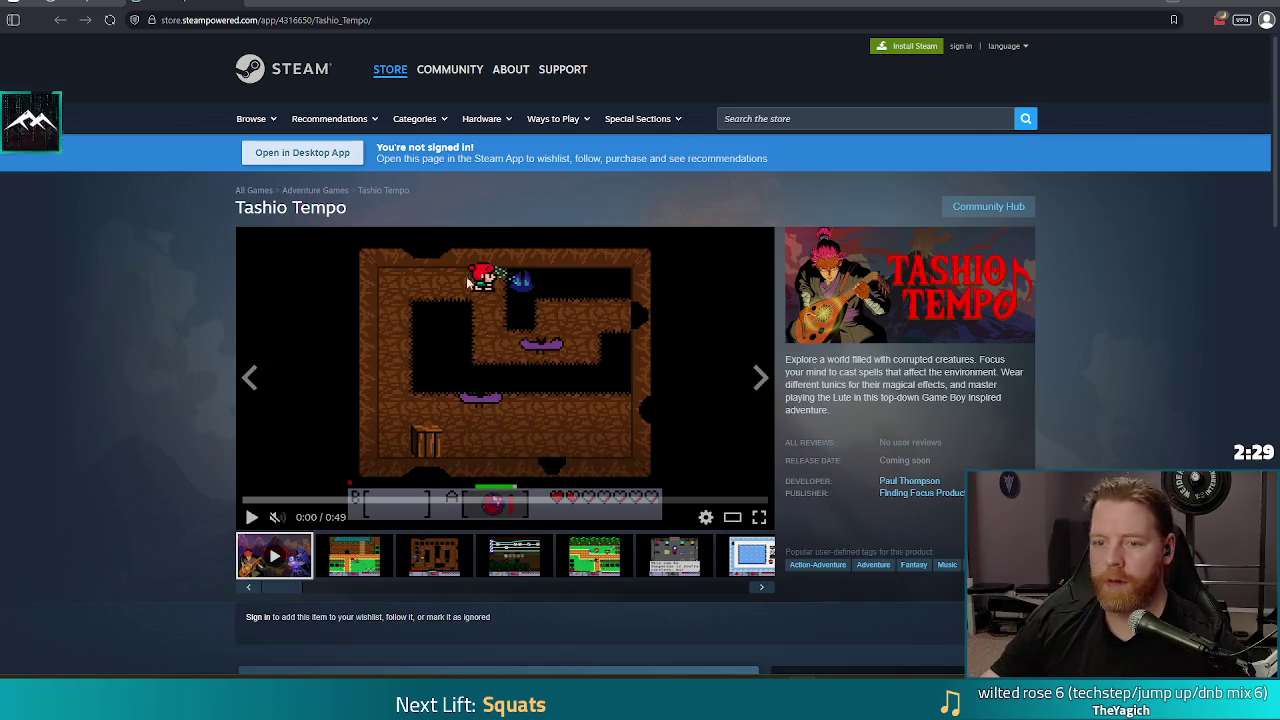
click(366, 22)
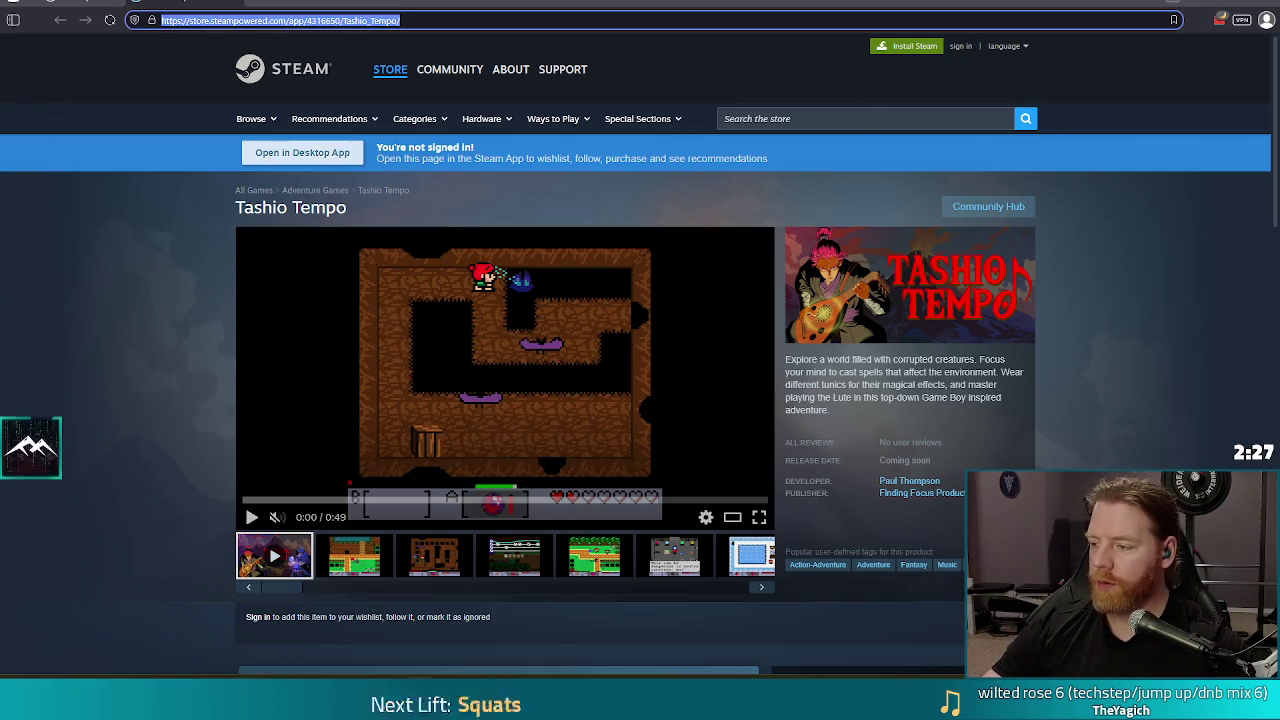
key(Escape)
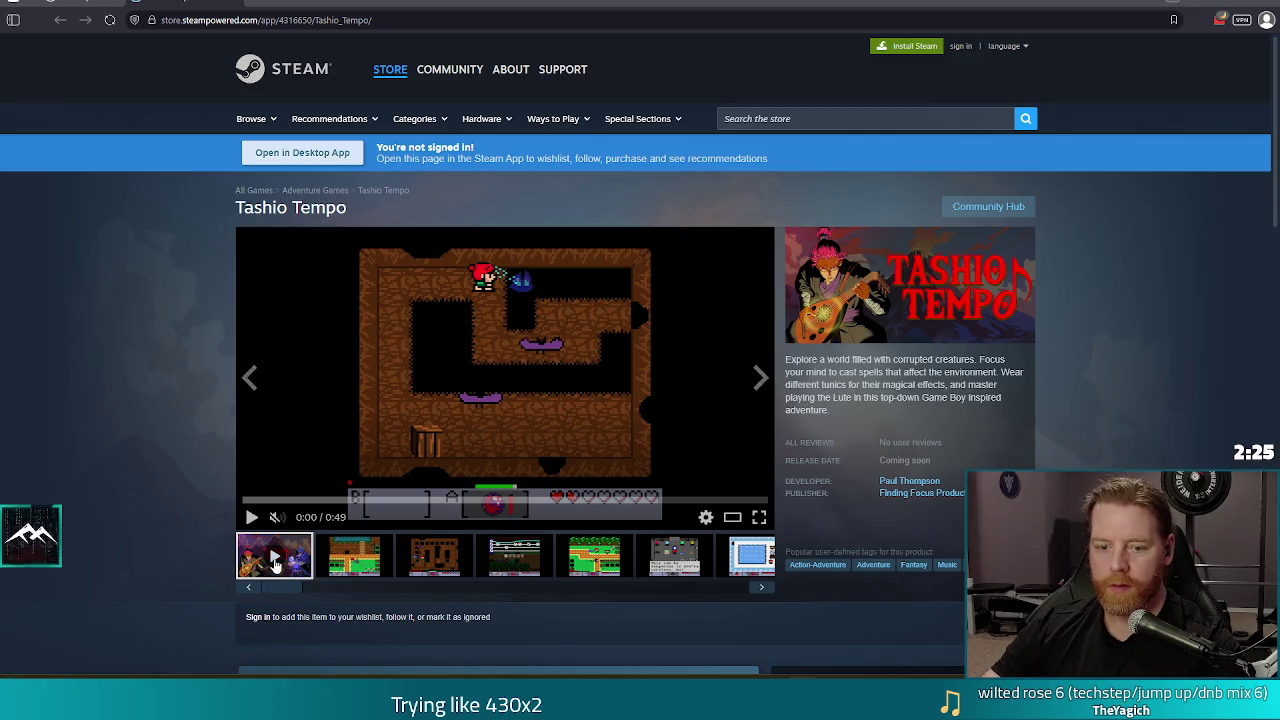
click(760, 519)
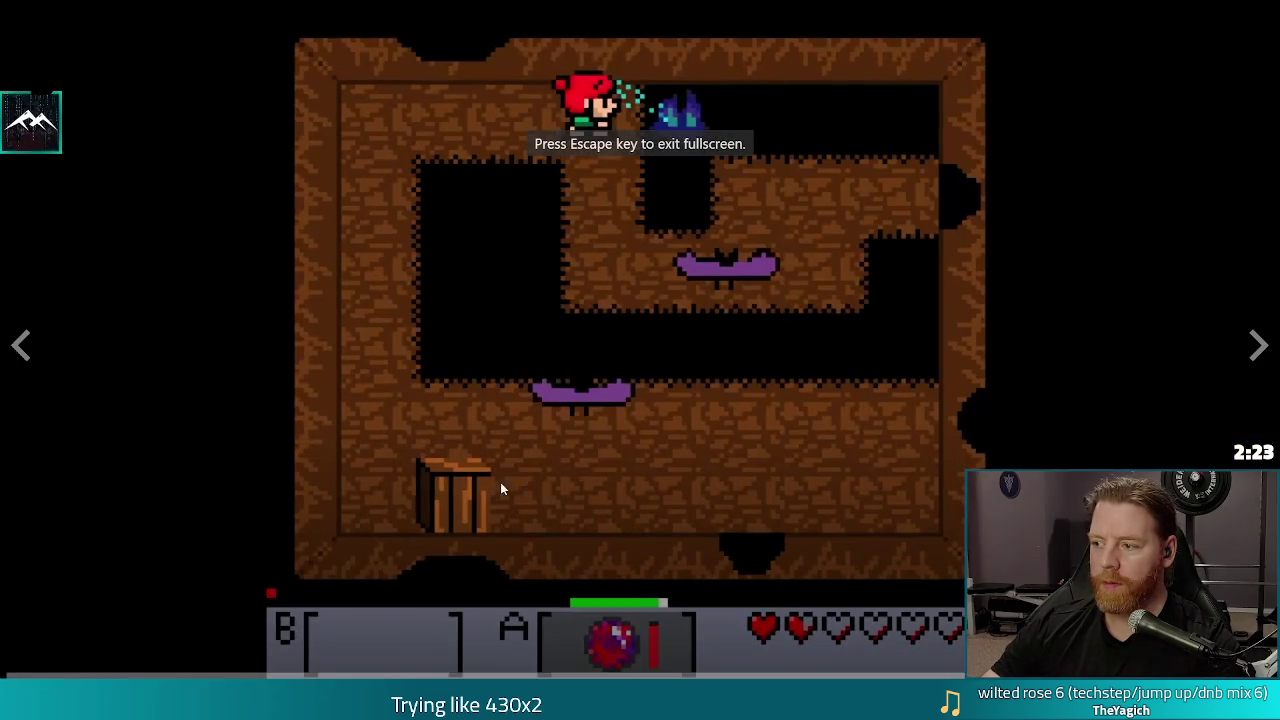